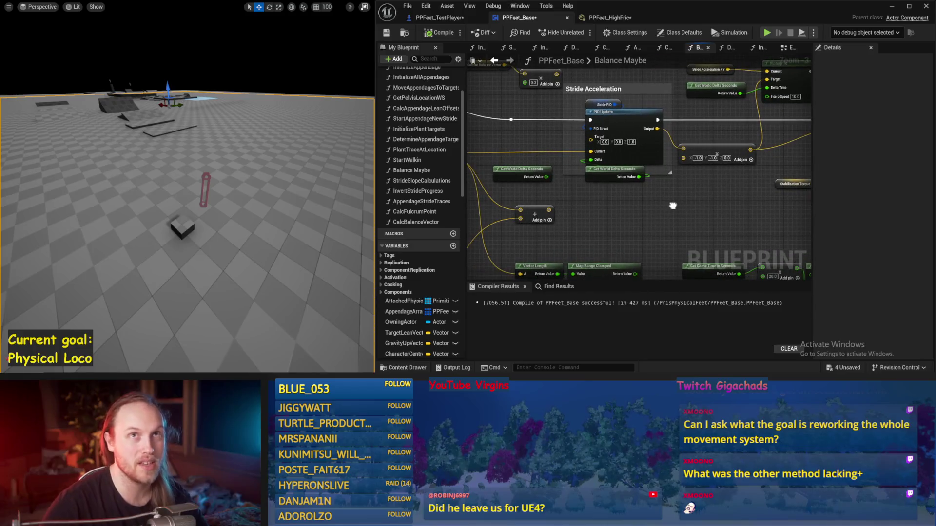
# Move the ASINd, TANd and multiply nodes up in the Balance Maybe graph.
pyautogui.moveTo(561, 199); pyautogui.dragTo(590, 180)
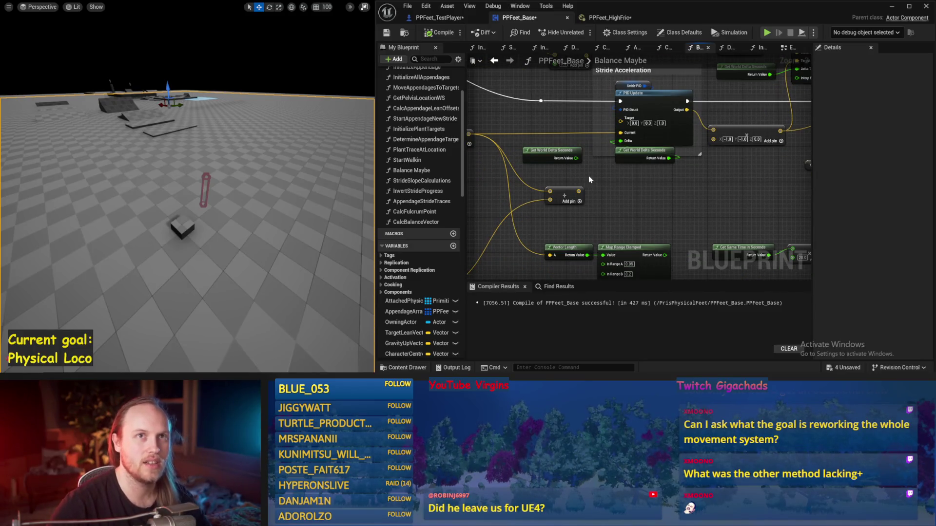
pyautogui.moveTo(642, 215)
pyautogui.mouseDown()
pyautogui.moveTo(688, 200)
pyautogui.moveTo(560, 203)
pyautogui.moveTo(654, 202)
pyautogui.moveTo(685, 156)
pyautogui.moveTo(768, 205)
pyautogui.mouseUp()
pyautogui.moveTo(792, 242); pyautogui.dragTo(558, 169)
pyautogui.moveTo(644, 202)
pyautogui.mouseDown()
pyautogui.moveTo(640, 189)
pyautogui.moveTo(558, 176)
pyautogui.mouseUp()
pyautogui.click(653, 203)
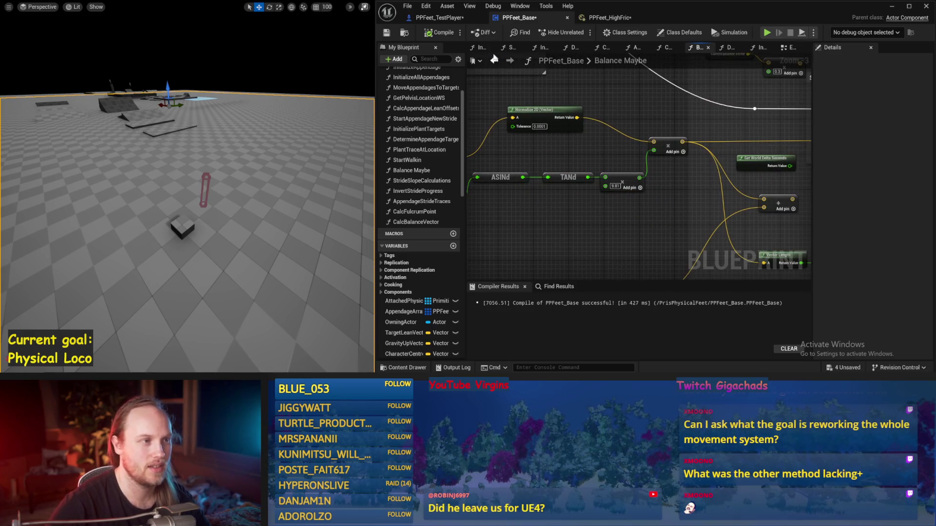
# Compile and save PPFeet_Base, then turn the level camera across the test scene.
pyautogui.click(440, 32)
pyautogui.click(386, 32)
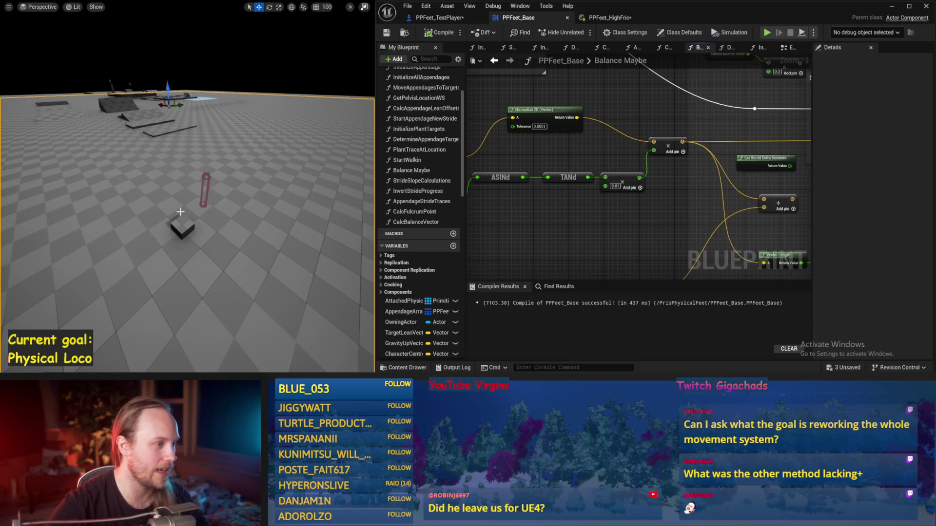
pyautogui.moveTo(183, 218); pyautogui.dragTo(207, 214)
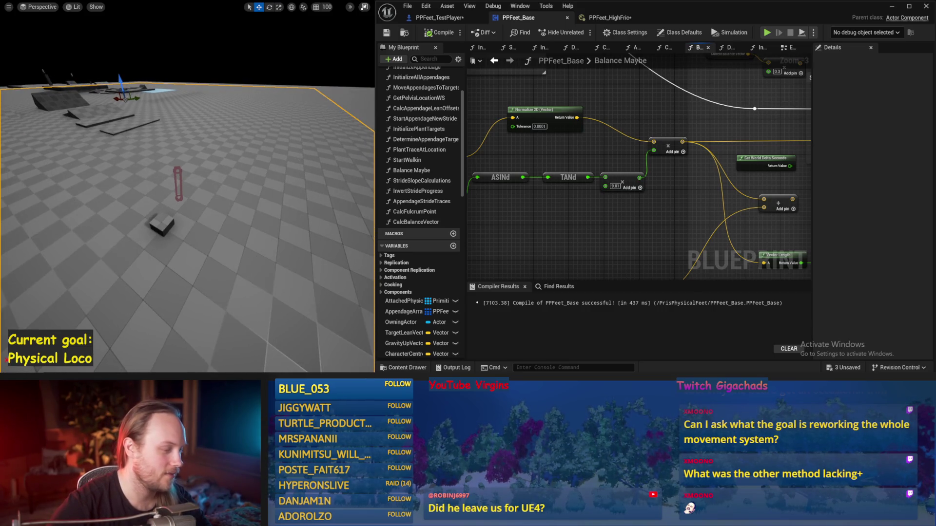
pyautogui.hotkey('alt', 'Tab')
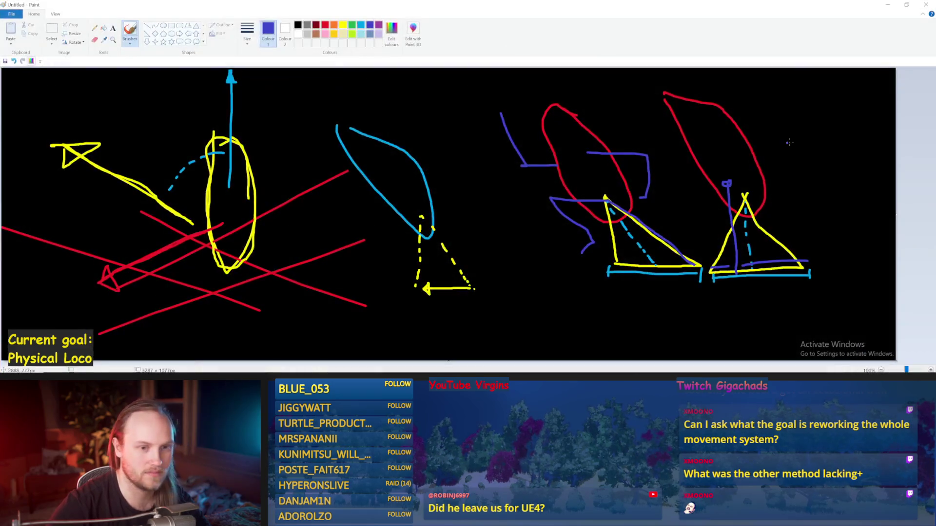
# Draw two dark-blue wall lines at the top centre, undoing a stray large blue circle.
pyautogui.moveTo(363, 114)
pyautogui.mouseDown()
pyautogui.moveTo(411, 116)
pyautogui.moveTo(420, 77)
pyautogui.mouseUp()
pyautogui.moveTo(496, 117)
pyautogui.mouseDown()
pyautogui.moveTo(440, 118)
pyautogui.moveTo(446, 73)
pyautogui.mouseUp()
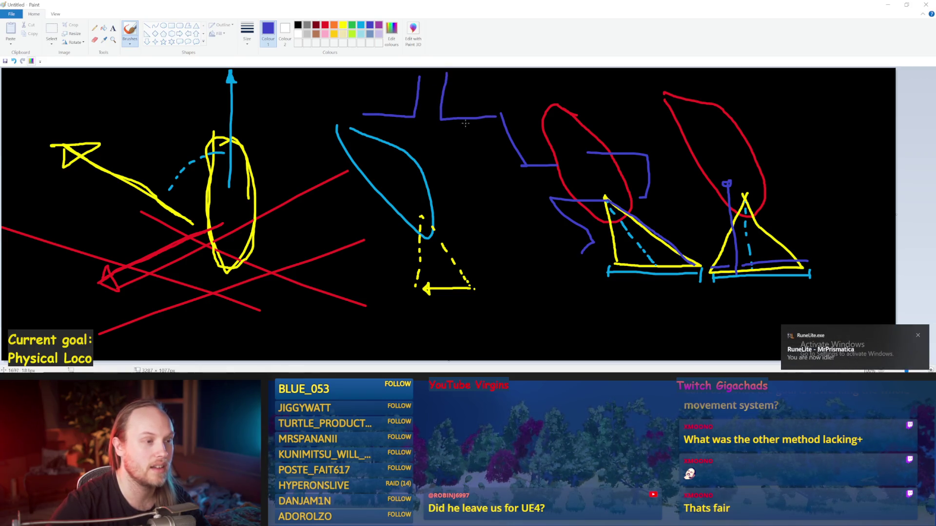
pyautogui.moveTo(474, 181)
pyautogui.mouseDown()
pyautogui.moveTo(654, 117)
pyautogui.moveTo(634, 146)
pyautogui.mouseUp()
pyautogui.hotkey('ctrl', 'z')
pyautogui.hotkey('ctrl', 'y')
pyautogui.hotkey('ctrl', 'y')
pyautogui.hotkey('ctrl', 'z')
pyautogui.hotkey('ctrl', 'y')
pyautogui.hotkey('ctrl', 'y')
pyautogui.hotkey('ctrl', 'z')
pyautogui.hotkey('ctrl', 'z')
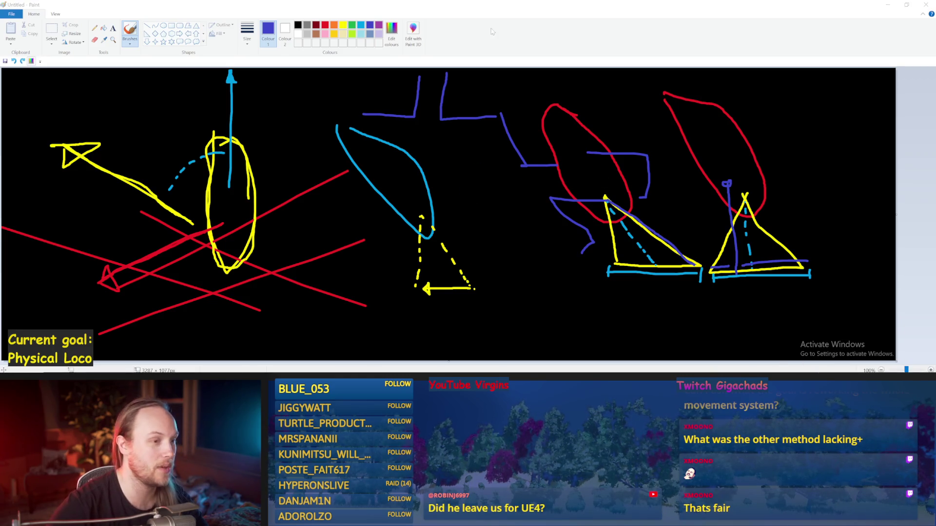
# Add light-turquoise and yellow circles at the corridor corner, undoing misplaced lines and arrows.
pyautogui.click(359, 37)
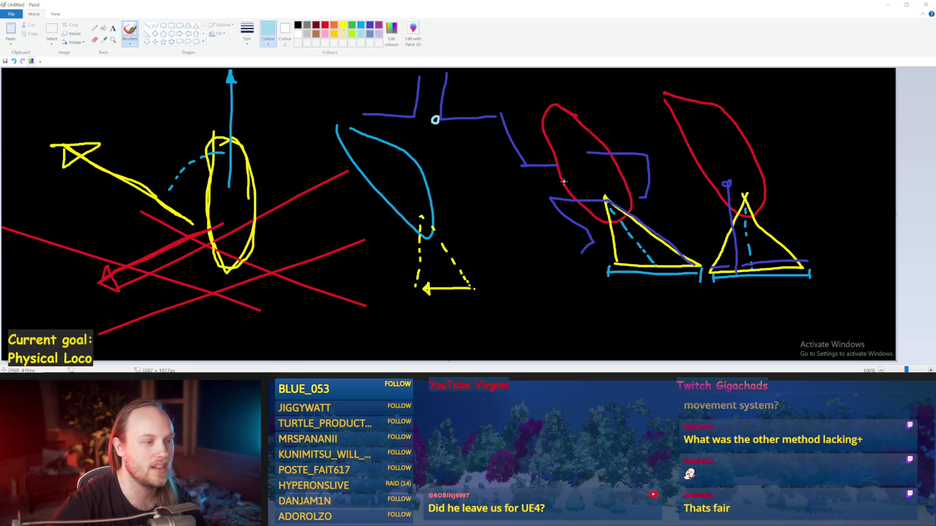
pyautogui.moveTo(592, 183)
pyautogui.mouseDown()
pyautogui.moveTo(435, 155)
pyautogui.moveTo(422, 141)
pyautogui.moveTo(436, 84)
pyautogui.moveTo(411, 132)
pyautogui.moveTo(423, 135)
pyautogui.mouseUp()
pyautogui.hotkey('ctrl', 'z')
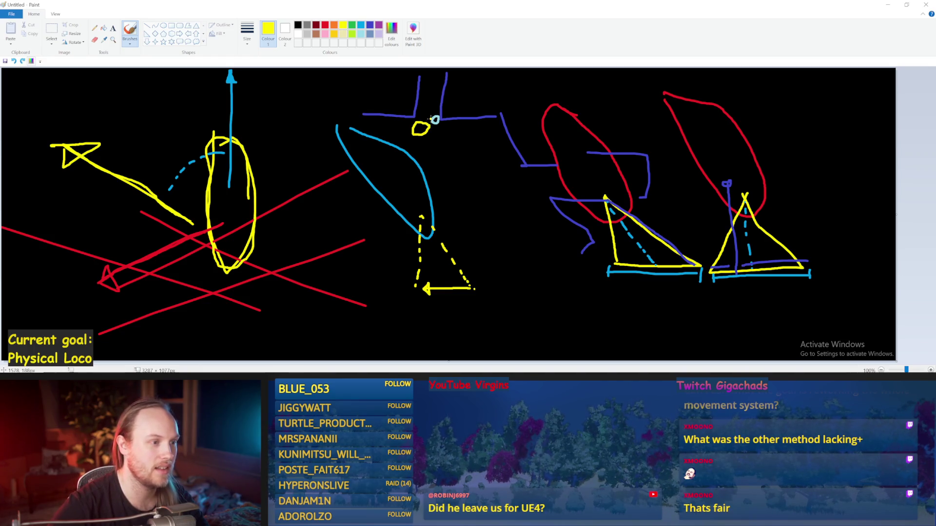
pyautogui.moveTo(424, 121); pyautogui.dragTo(425, 88)
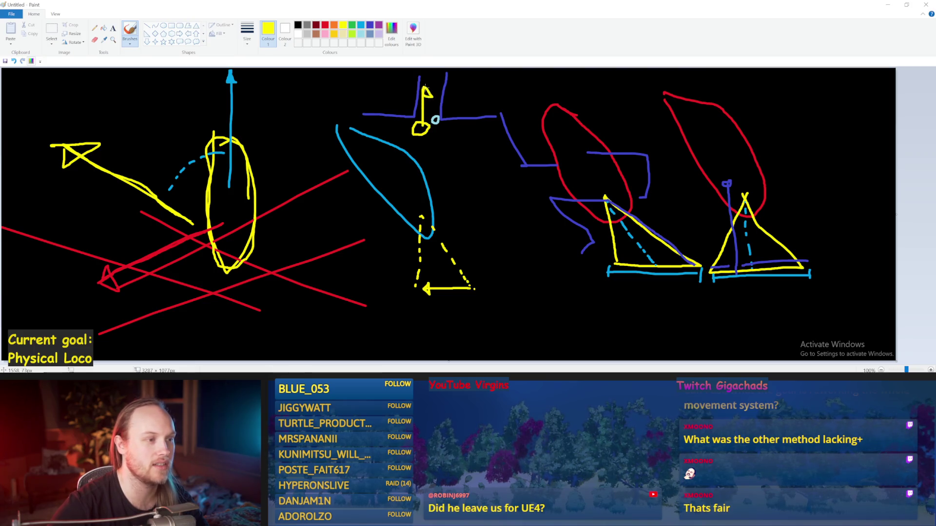
pyautogui.hotkey('ctrl', 'z')
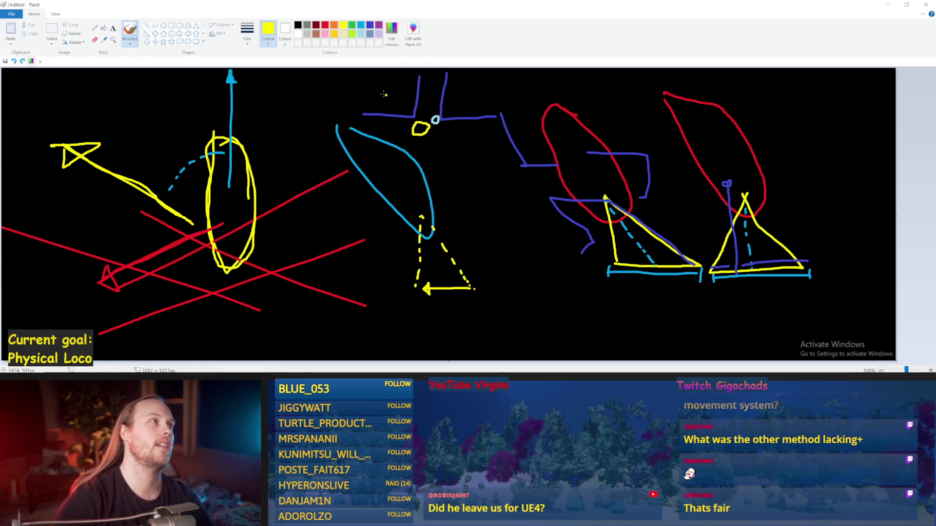
pyautogui.click(508, 184)
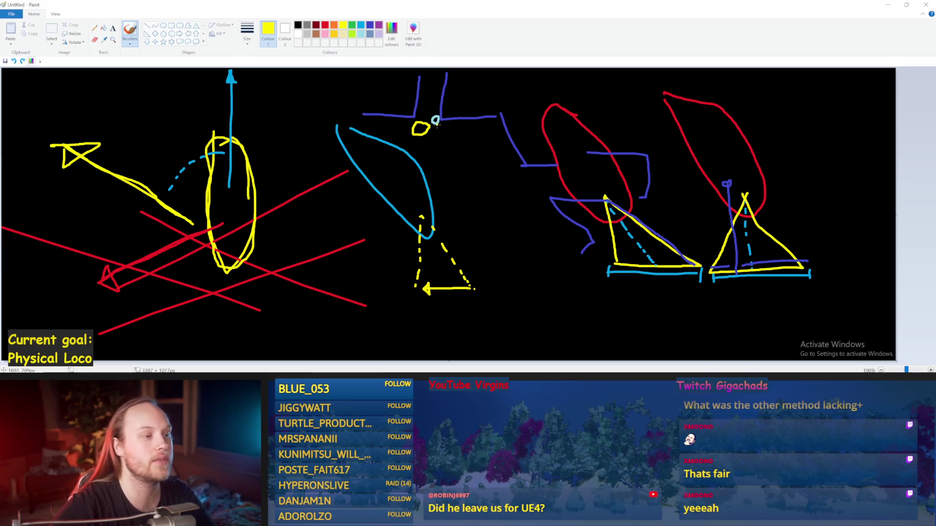
pyautogui.moveTo(438, 116); pyautogui.dragTo(429, 123)
pyautogui.hotkey('ctrl', 'z')
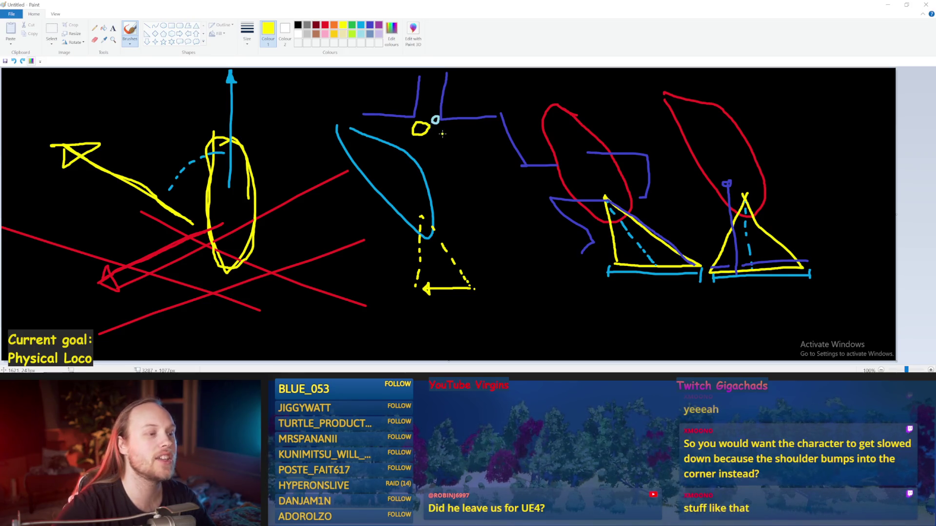
# Draw a yellow path into the light-blue loop with a zigzag end, plus small circles below.
pyautogui.moveTo(448, 144); pyautogui.dragTo(437, 120)
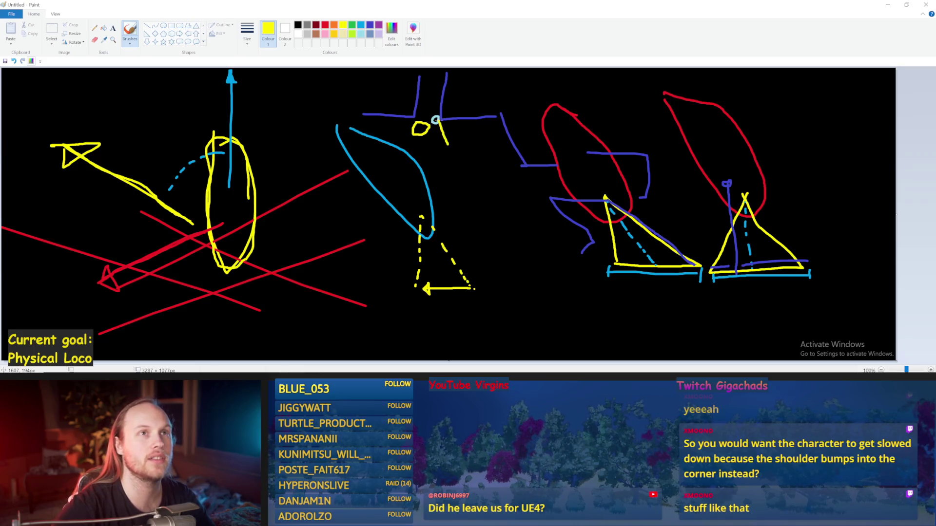
pyautogui.hotkey('ctrl', 'z')
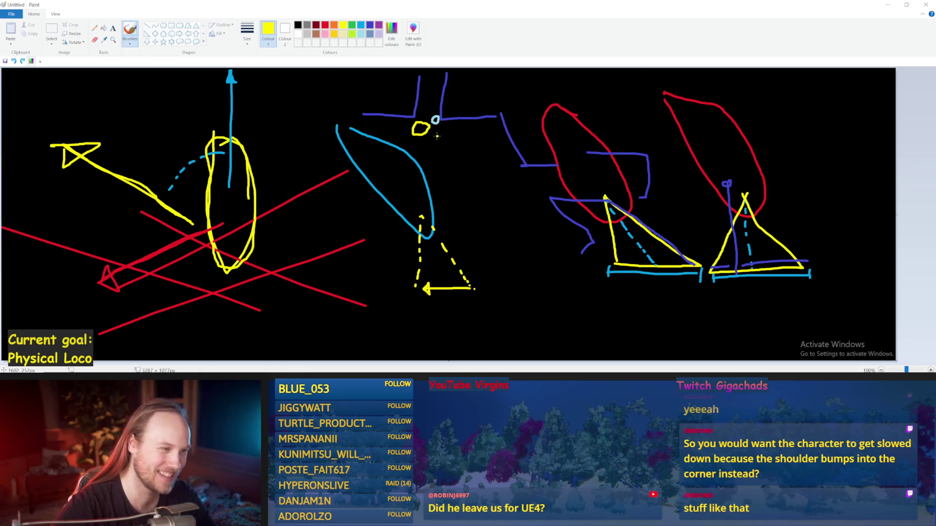
pyautogui.moveTo(472, 139); pyautogui.dragTo(347, 69)
pyautogui.hotkey('ctrl', 'z')
pyautogui.hotkey('ctrl', 'z')
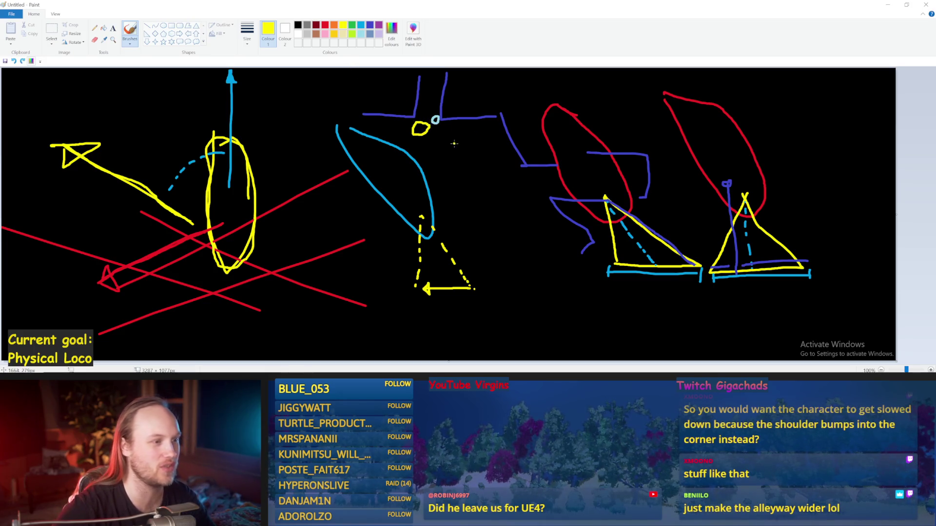
pyautogui.moveTo(505, 142)
pyautogui.mouseDown()
pyautogui.moveTo(441, 130)
pyautogui.moveTo(412, 105)
pyautogui.mouseUp()
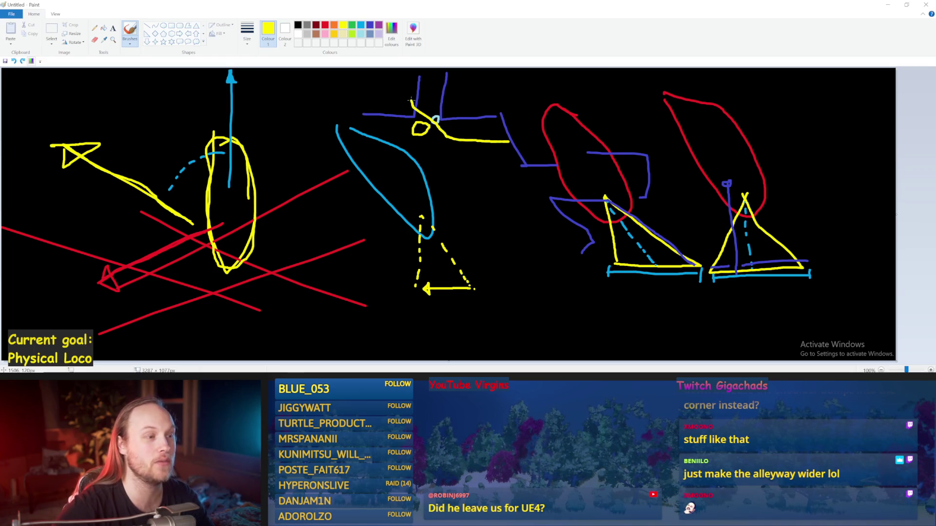
pyautogui.moveTo(418, 102)
pyautogui.mouseDown()
pyautogui.moveTo(407, 96)
pyautogui.moveTo(423, 104)
pyautogui.moveTo(426, 88)
pyautogui.mouseUp()
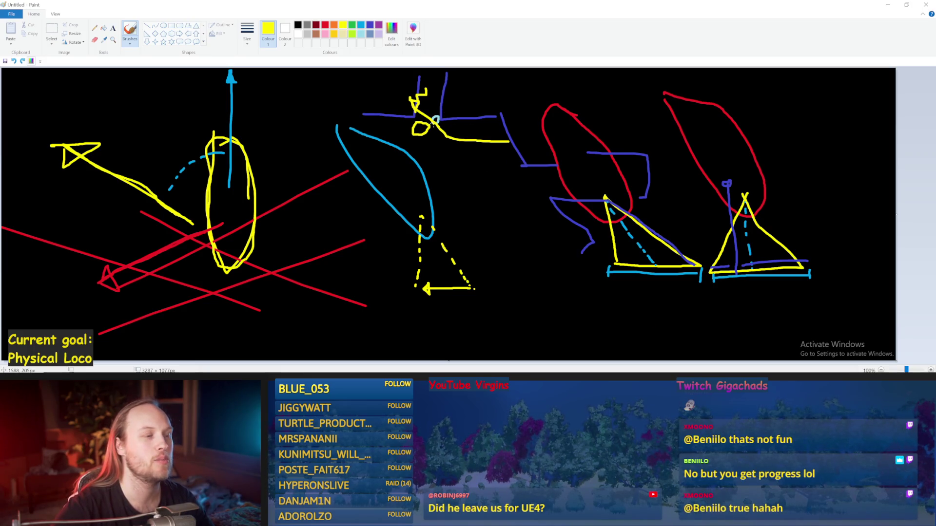
pyautogui.moveTo(515, 204)
pyautogui.mouseDown()
pyautogui.moveTo(506, 218)
pyautogui.moveTo(505, 205)
pyautogui.moveTo(477, 200)
pyautogui.moveTo(487, 186)
pyautogui.moveTo(490, 197)
pyautogui.mouseUp()
pyautogui.hotkey('ctrl', 'z')
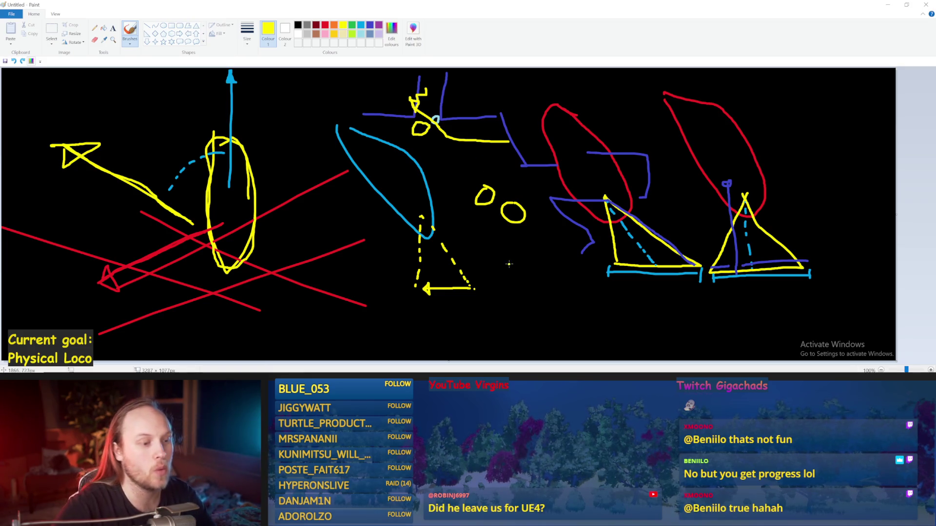
# Draw a tall yellow capsule with a line pointing down out of it.
pyautogui.moveTo(510, 259)
pyautogui.mouseDown()
pyautogui.moveTo(507, 322)
pyautogui.moveTo(536, 317)
pyautogui.moveTo(537, 254)
pyautogui.moveTo(517, 258)
pyautogui.mouseUp()
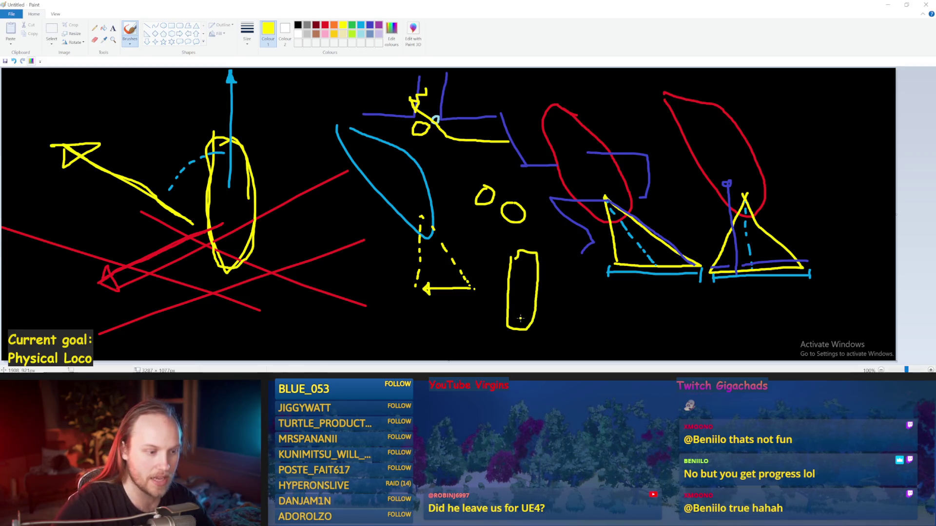
pyautogui.moveTo(520, 309)
pyautogui.mouseDown()
pyautogui.moveTo(521, 349)
pyautogui.moveTo(518, 337)
pyautogui.mouseUp()
pyautogui.moveTo(575, 320)
pyautogui.mouseDown()
pyautogui.moveTo(571, 267)
pyautogui.moveTo(564, 271)
pyautogui.moveTo(575, 259)
pyautogui.mouseUp()
pyautogui.hotkey('ctrl', 'z')
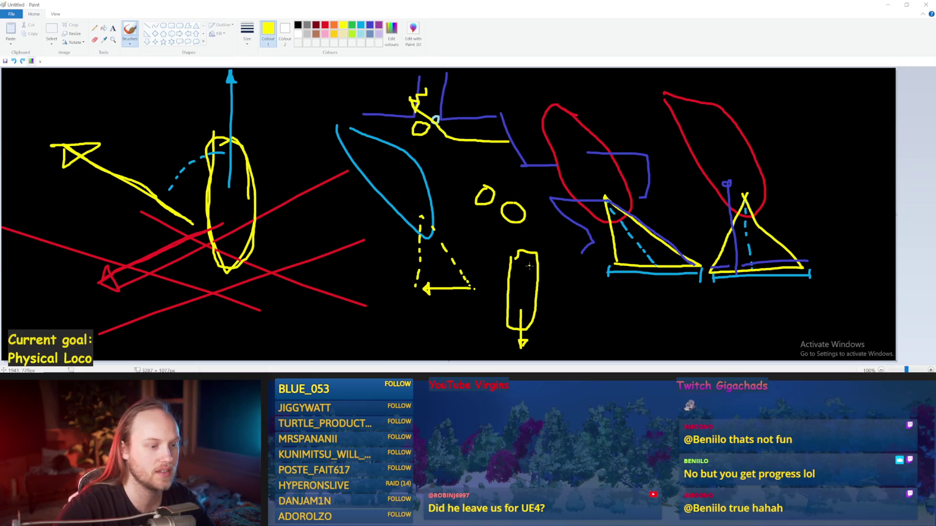
# Add a rightward arrow from the capsule, then return to the Unreal editor.
pyautogui.moveTo(525, 288); pyautogui.dragTo(678, 289)
pyautogui.hotkey('ctrl', 'z')
pyautogui.moveTo(524, 289); pyautogui.dragTo(679, 288)
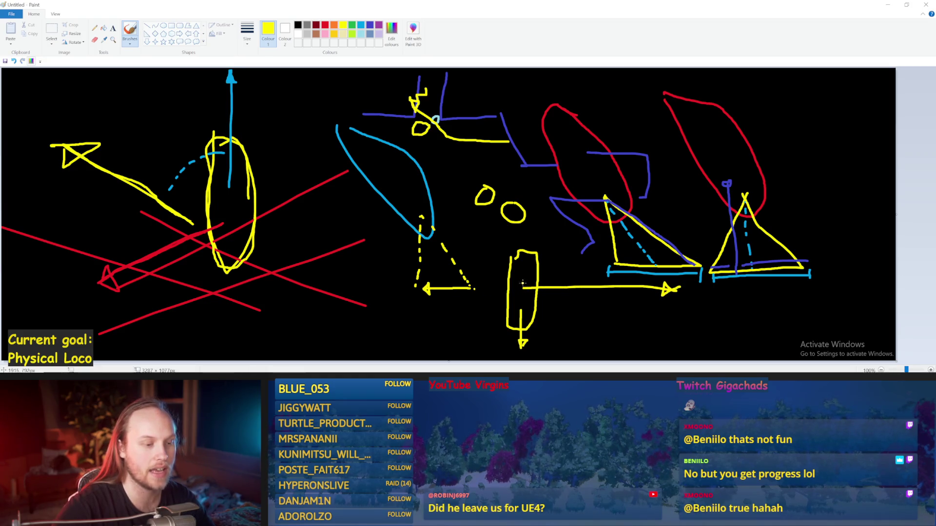
pyautogui.moveTo(523, 277)
pyautogui.mouseDown()
pyautogui.moveTo(692, 271)
pyautogui.moveTo(683, 270)
pyautogui.mouseUp()
pyautogui.hotkey('ctrl', 'z')
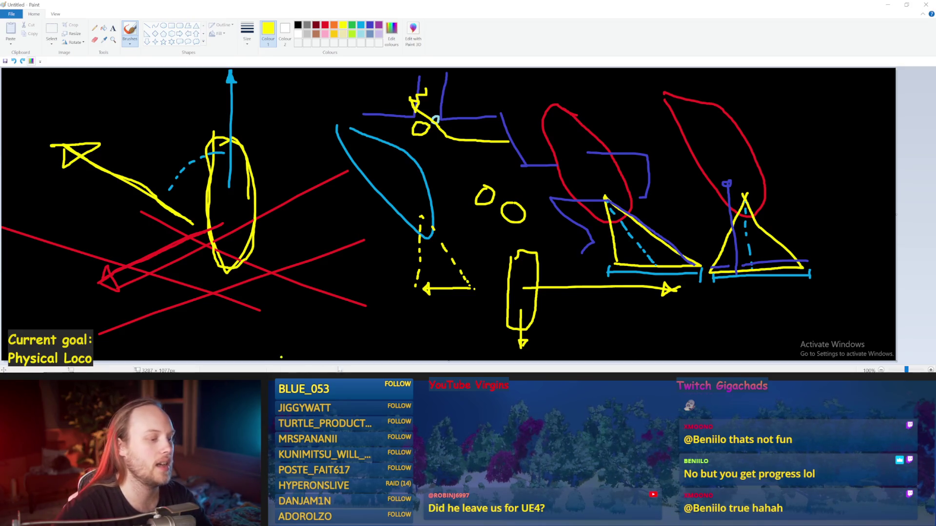
pyautogui.click(368, 358)
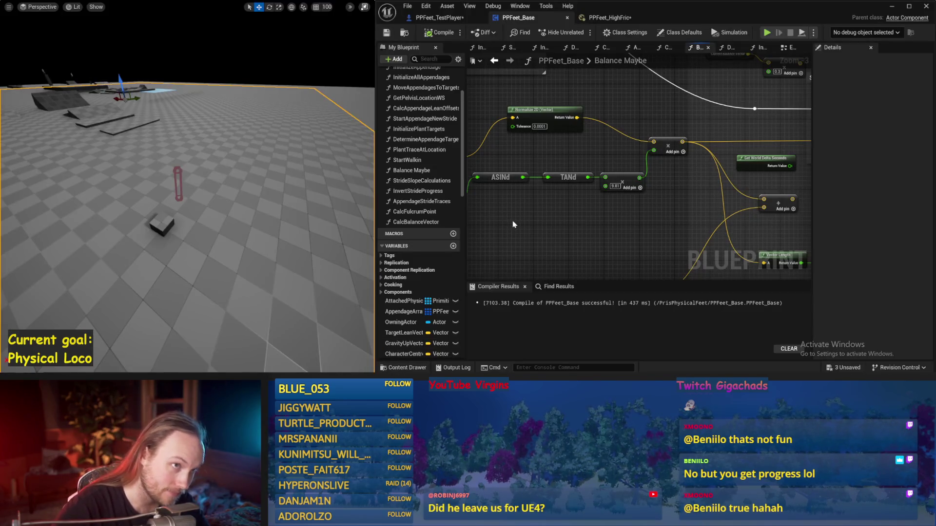
# Save all packages, restore the level editor layout, and browse to the Plugins content folder.
pyautogui.hotkey('ctrl', 's')
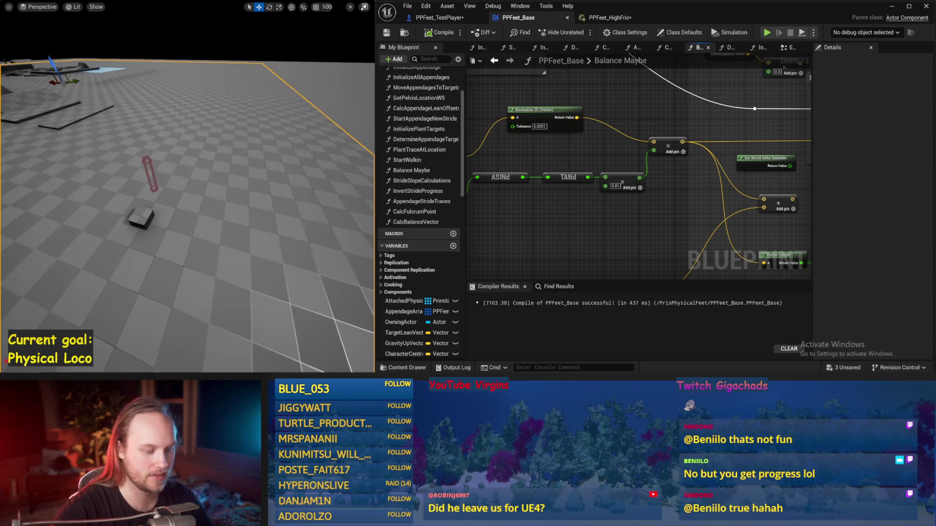
pyautogui.press('F11')
pyautogui.click(190, 254)
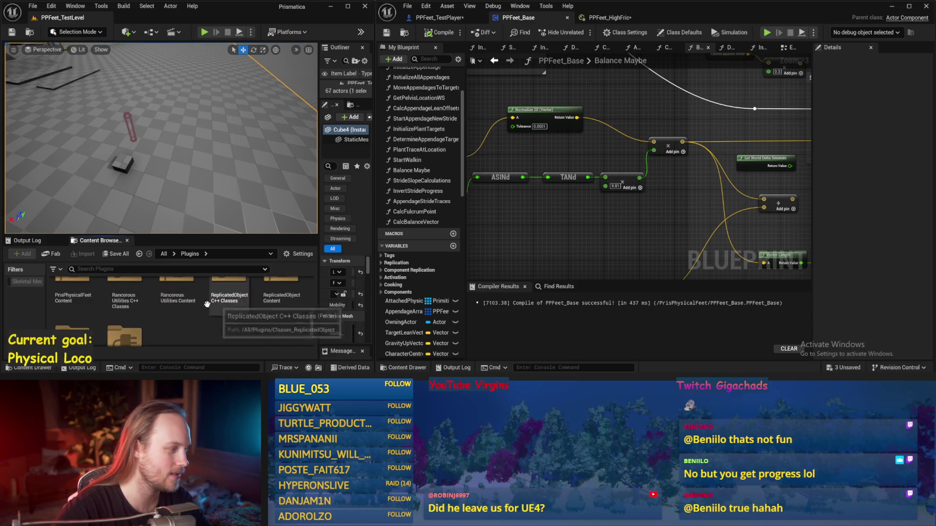
pyautogui.hotkey('alt', 'Left')
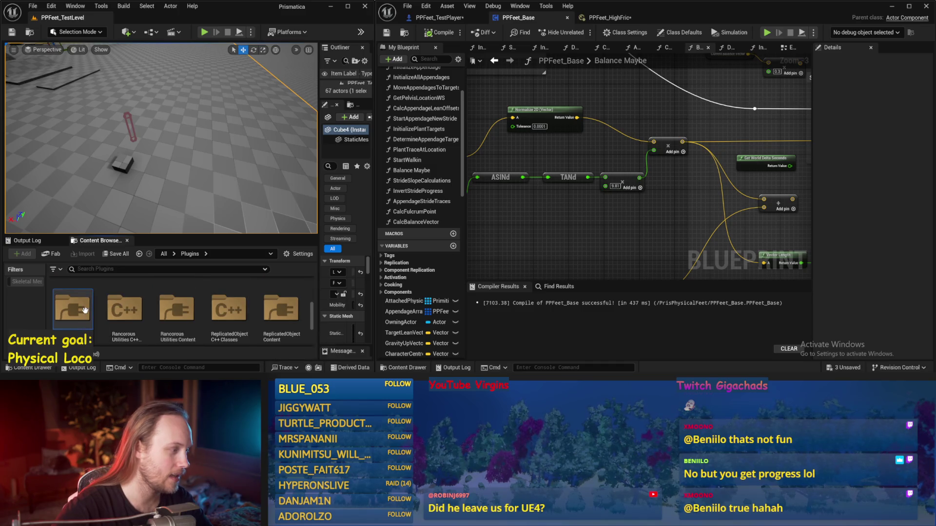
pyautogui.click(164, 254)
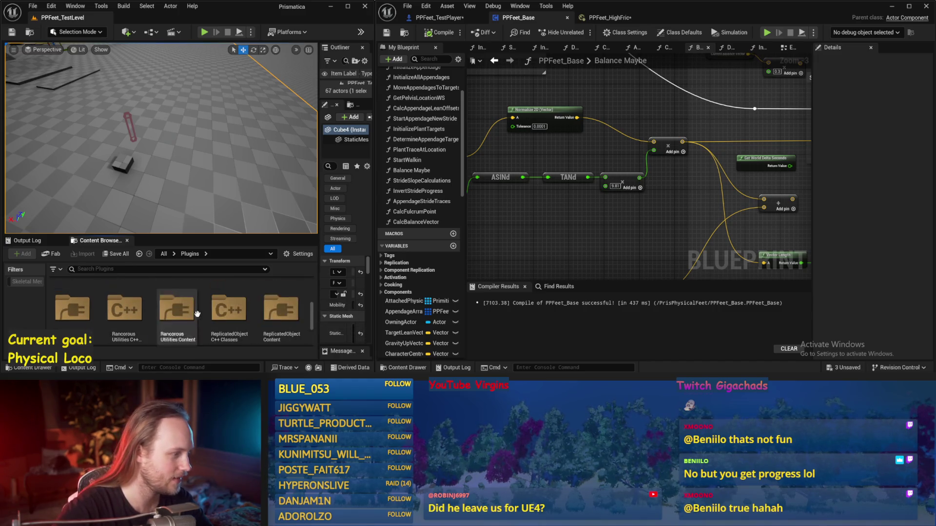
# Find PPCMS_TestLevel in the Prismatica plugin folder and open it.
pyautogui.scroll(-2, 249, 305)
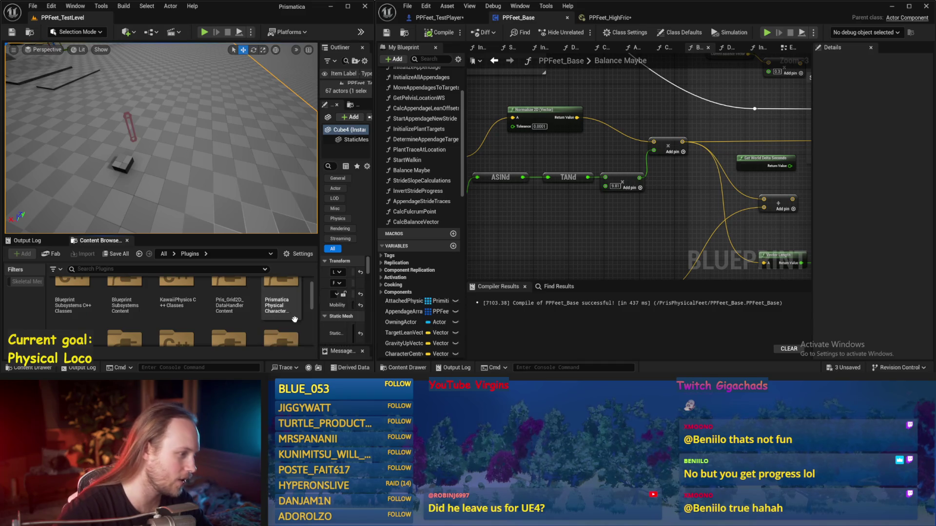
pyautogui.scroll(1, 281, 317)
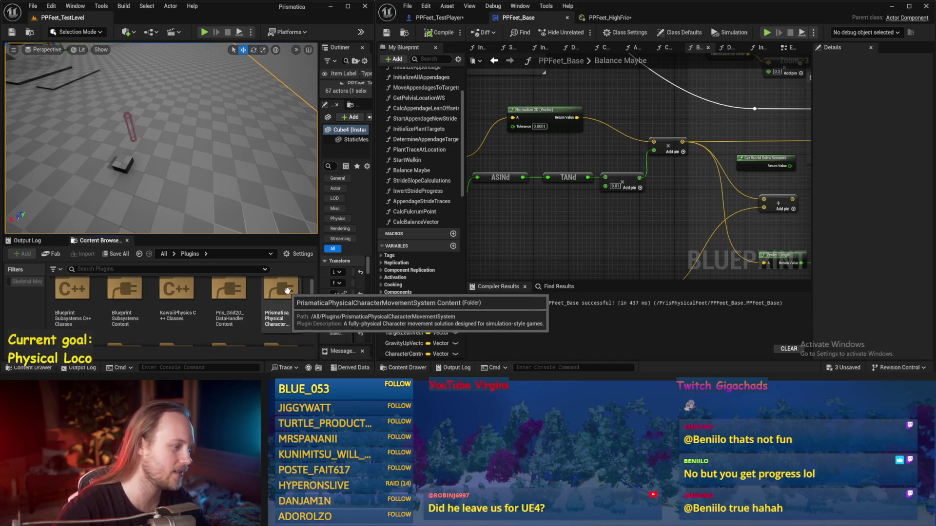
pyautogui.scroll(-3, 183, 302)
pyautogui.scroll(-5, 198, 305)
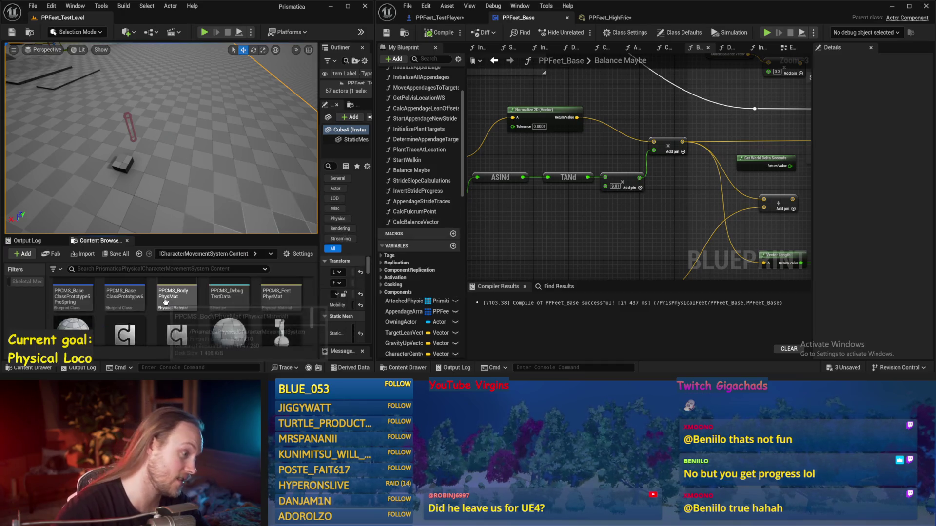
pyautogui.doubleClick(167, 308)
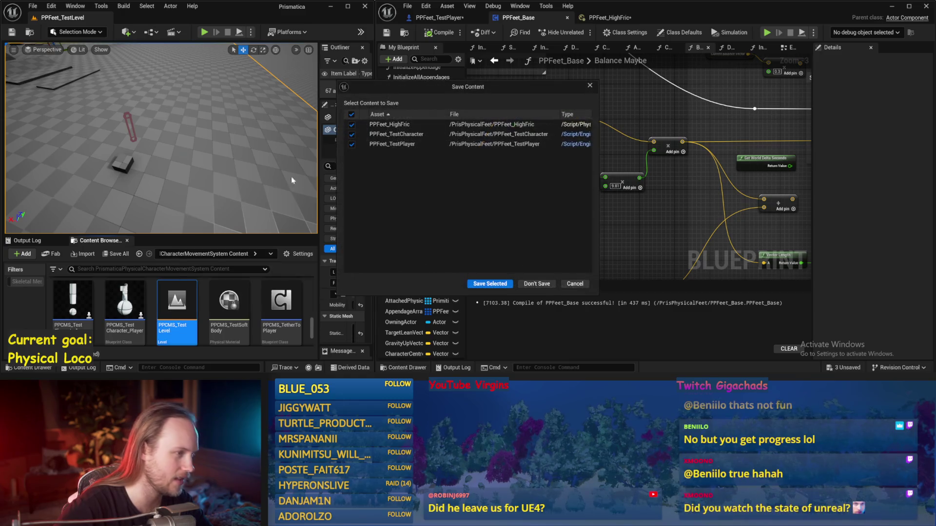
# Save PPFeet_HighFric, PPFeet_TestCharacter and PPFeet_TestPlayer, then let PPCMS_TestLevel finish loading.
pyautogui.click(490, 284)
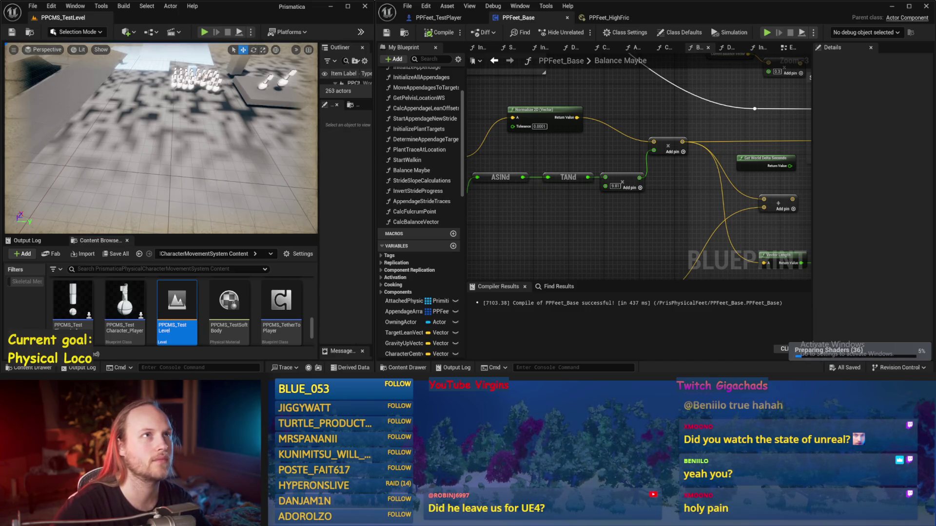
pyautogui.click(349, 9)
# Maximize the level editor and minimize the PPFeet_Base blueprint window.
pyautogui.moveTo(349, 9)
pyautogui.mouseDown()
pyautogui.moveTo(321, 84)
pyautogui.moveTo(249, 91)
pyautogui.mouseUp()
pyautogui.moveTo(655, 18)
pyautogui.mouseDown()
pyautogui.moveTo(779, 37)
pyautogui.moveTo(852, 66)
pyautogui.moveTo(553, 45)
pyautogui.moveTo(554, 56)
pyautogui.mouseUp()
pyautogui.click(448, 87)
pyautogui.click(633, 34)
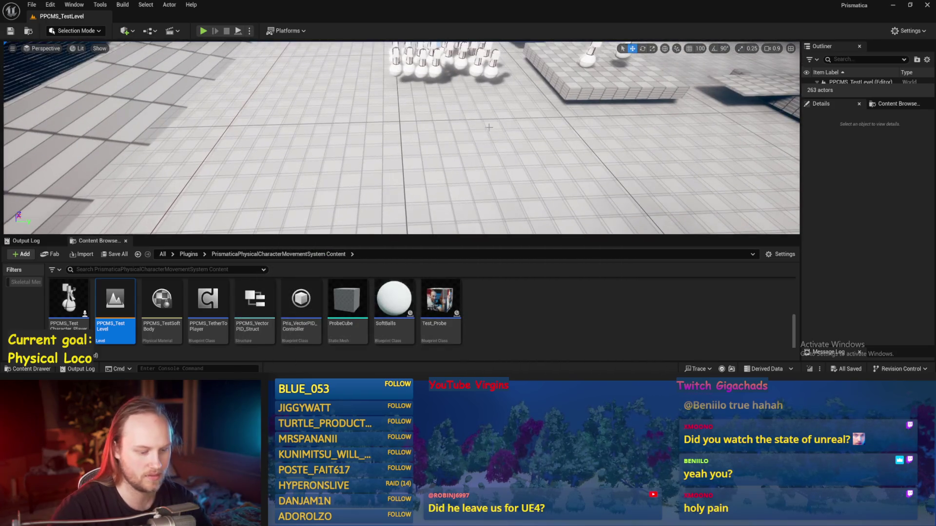
# Play the PPCMS test level full-screen with Alt+P, watching the character, then stop.
pyautogui.hotkey('alt', 'p')
pyautogui.press('F11')
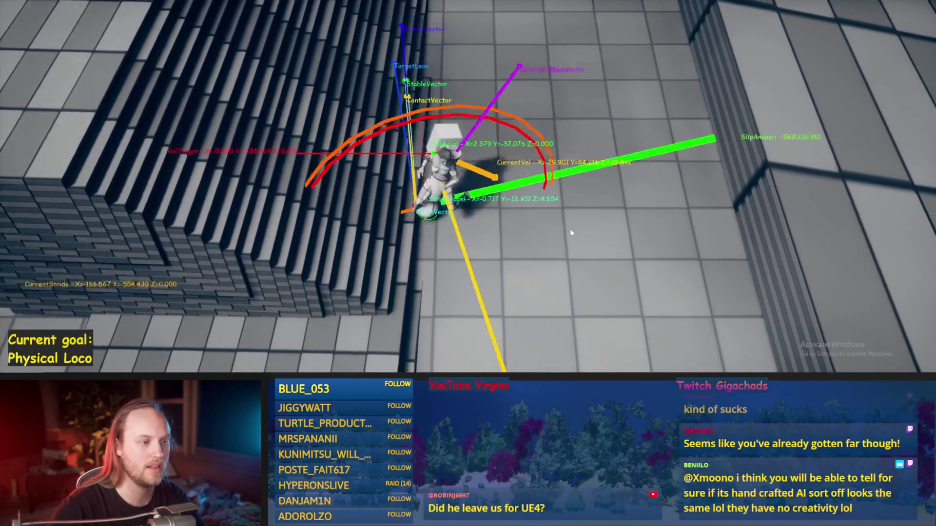
pyautogui.press('Escape')
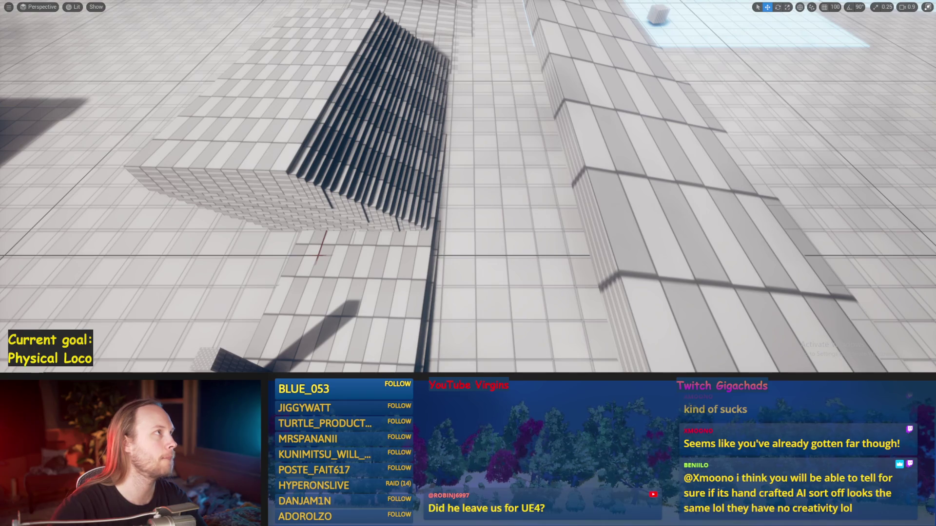
# Zoom the viewport and restore the full editor interface with F11.
pyautogui.scroll(3, 468, 187)
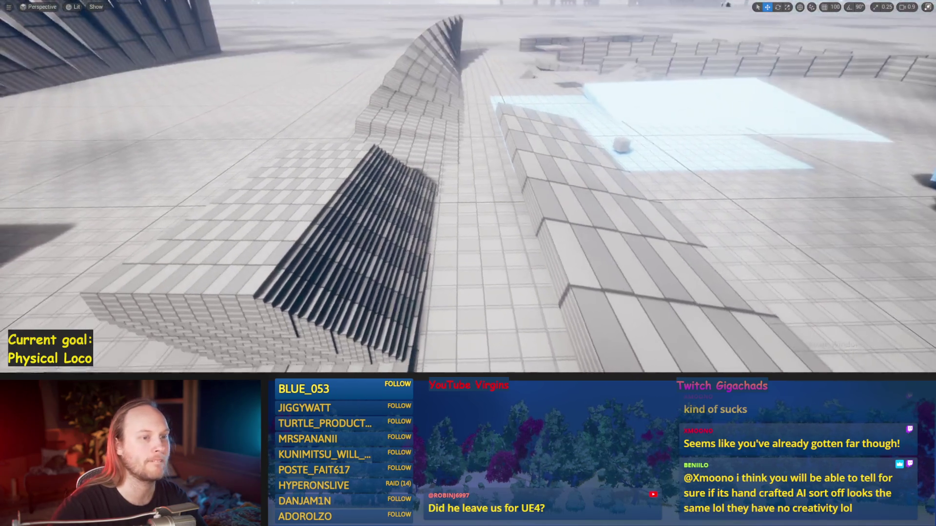
pyautogui.press('F11')
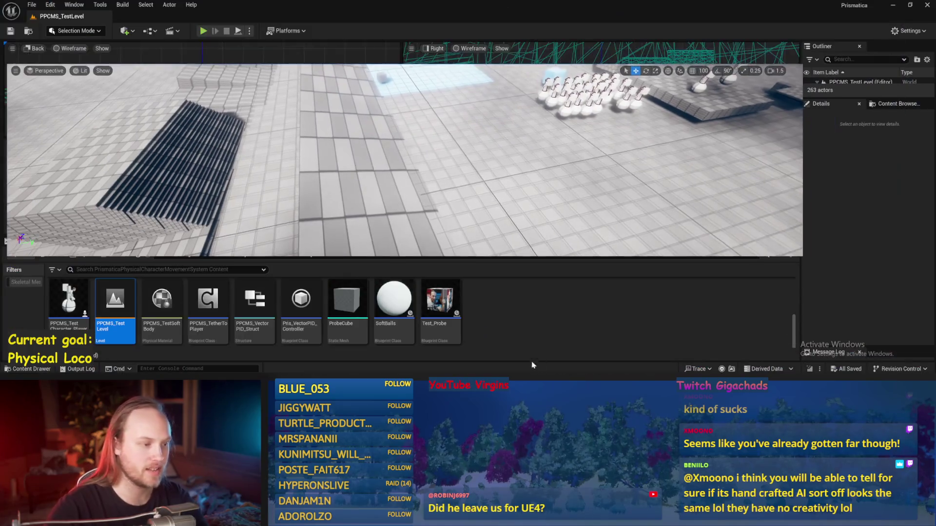
# Open PPFeet_TestLevel, run a brief full-screen play test, and restore the PPFeet_Base blueprint.
pyautogui.click(139, 255)
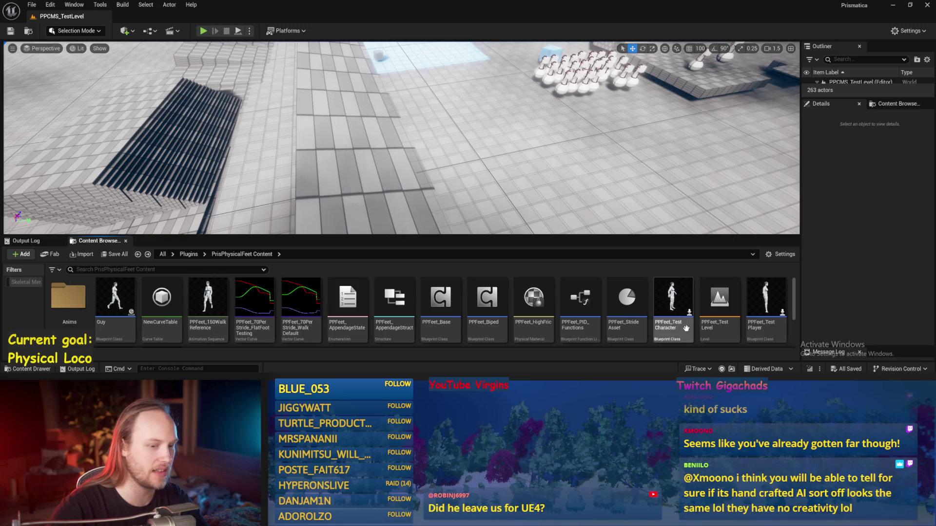
pyautogui.doubleClick(714, 305)
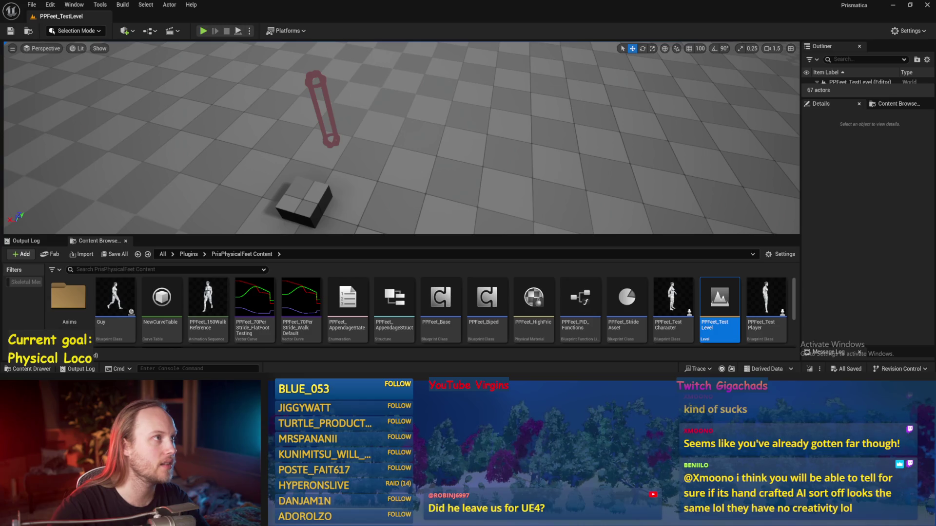
pyautogui.hotkey('alt', 'p')
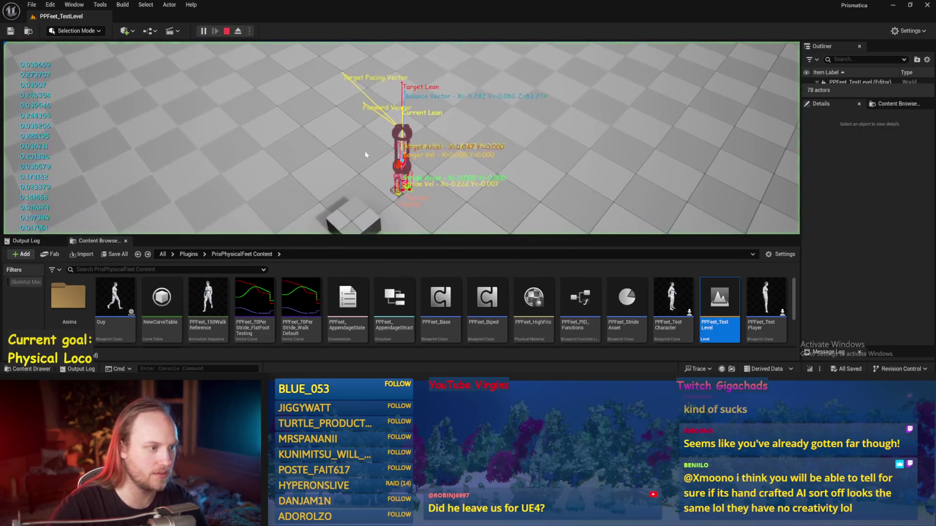
pyautogui.press('F11')
pyautogui.press('Escape')
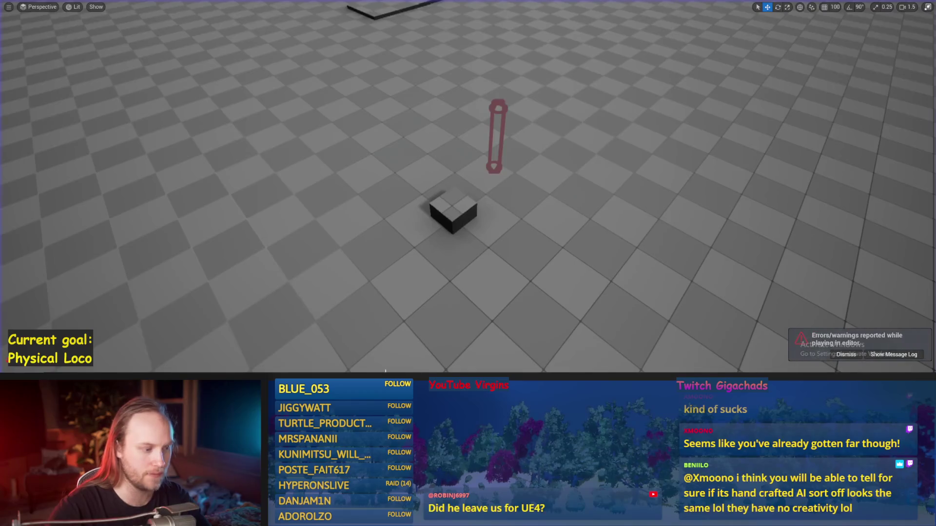
pyautogui.click(651, 44)
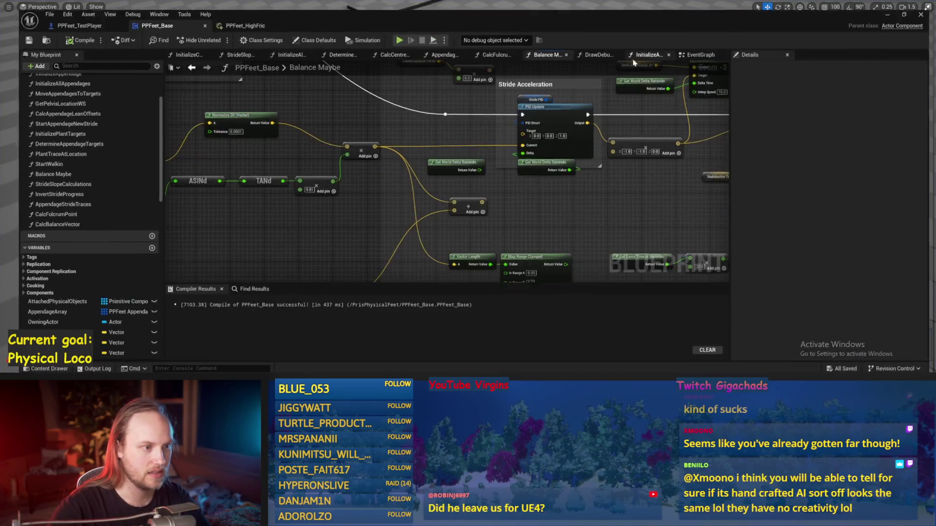
# Wire Get Up Vector's output into the Stride Acceleration PID Update's Current input.
pyautogui.hotkey('ctrl', 's')
pyautogui.moveTo(280, 147); pyautogui.dragTo(328, 156)
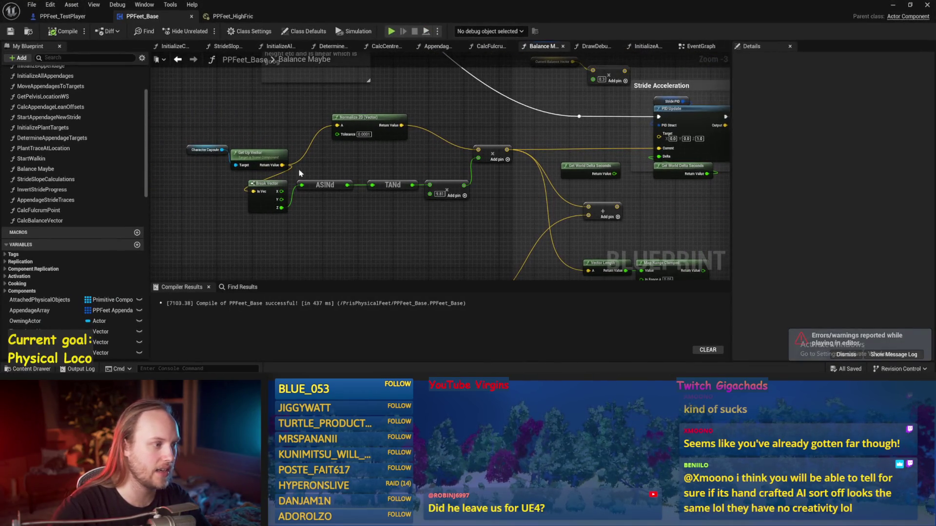
pyautogui.moveTo(438, 182)
pyautogui.mouseDown()
pyautogui.moveTo(440, 165)
pyautogui.moveTo(435, 210)
pyautogui.mouseUp()
pyautogui.click(492, 182)
pyautogui.moveTo(493, 184); pyautogui.dragTo(502, 205)
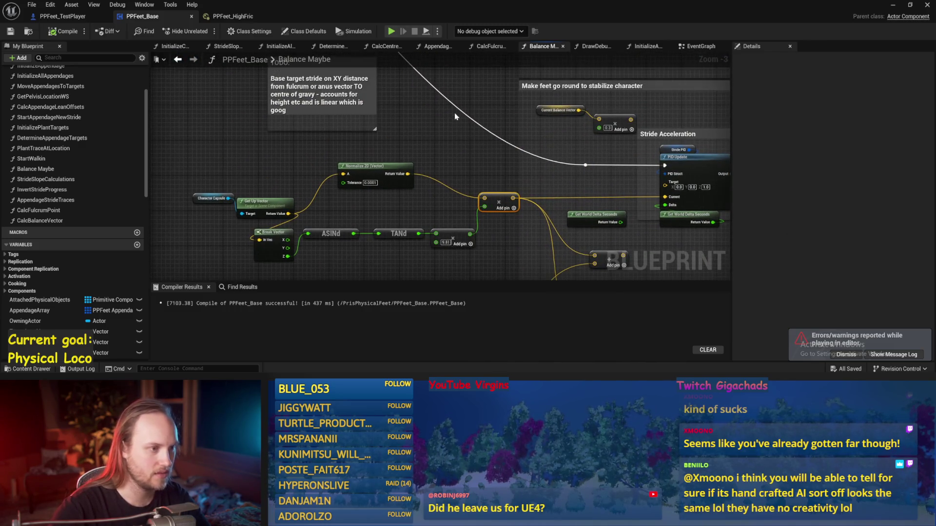
pyautogui.moveTo(283, 211); pyautogui.dragTo(350, 178)
pyautogui.moveTo(458, 115); pyautogui.dragTo(458, 114)
pyautogui.press('Escape')
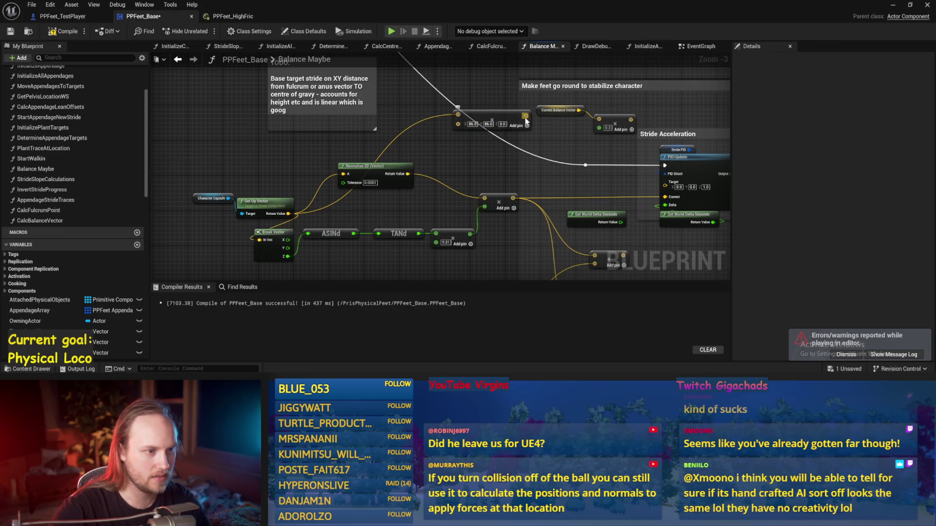
pyautogui.moveTo(668, 195); pyautogui.dragTo(369, 166)
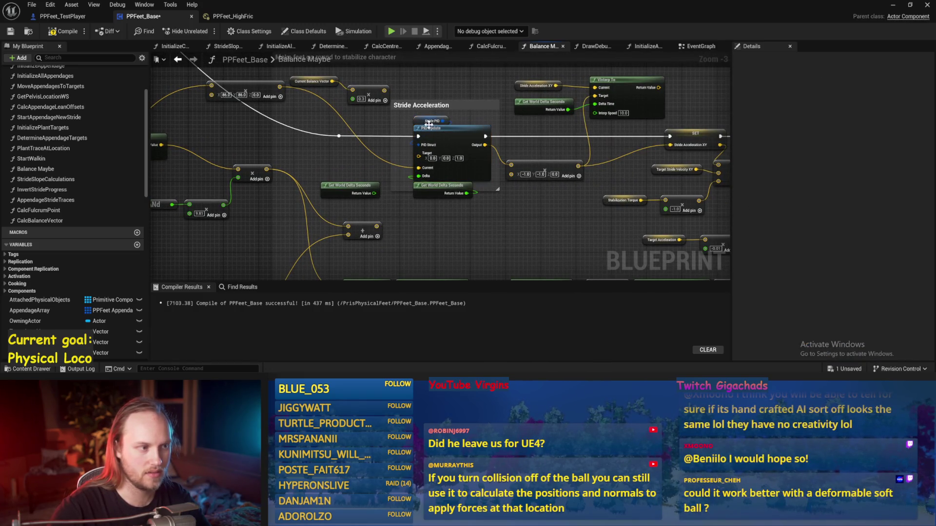
# Review the Stride Acceleration, Smoothed Stride Velocity and Map Range Clamped nodes further along.
pyautogui.moveTo(535, 184)
pyautogui.mouseDown()
pyautogui.moveTo(447, 203)
pyautogui.moveTo(402, 198)
pyautogui.mouseUp()
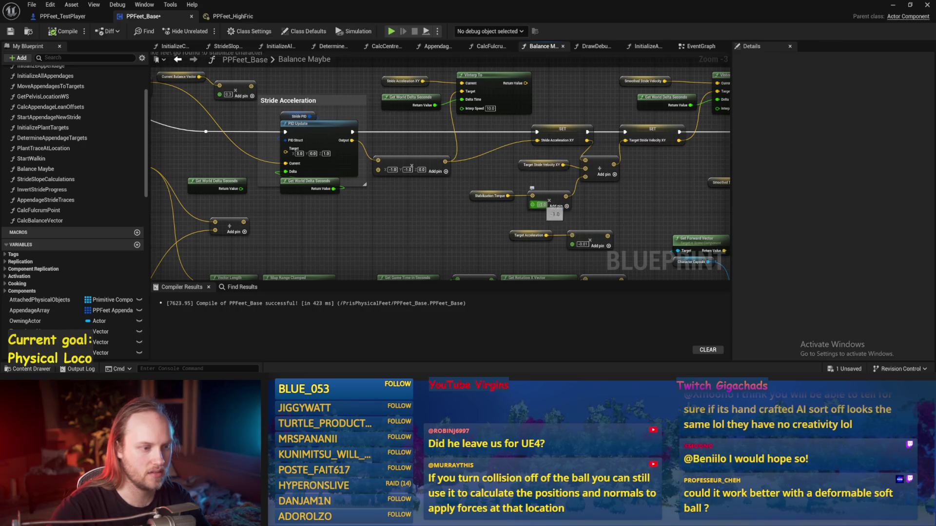
pyautogui.moveTo(670, 218); pyautogui.dragTo(464, 195)
pyautogui.moveTo(532, 187); pyautogui.dragTo(434, 136)
pyautogui.click(480, 113)
pyautogui.moveTo(480, 113)
pyautogui.mouseDown()
pyautogui.moveTo(466, 154)
pyautogui.moveTo(426, 195)
pyautogui.moveTo(448, 183)
pyautogui.mouseUp()
pyautogui.moveTo(644, 181); pyautogui.dragTo(557, 187)
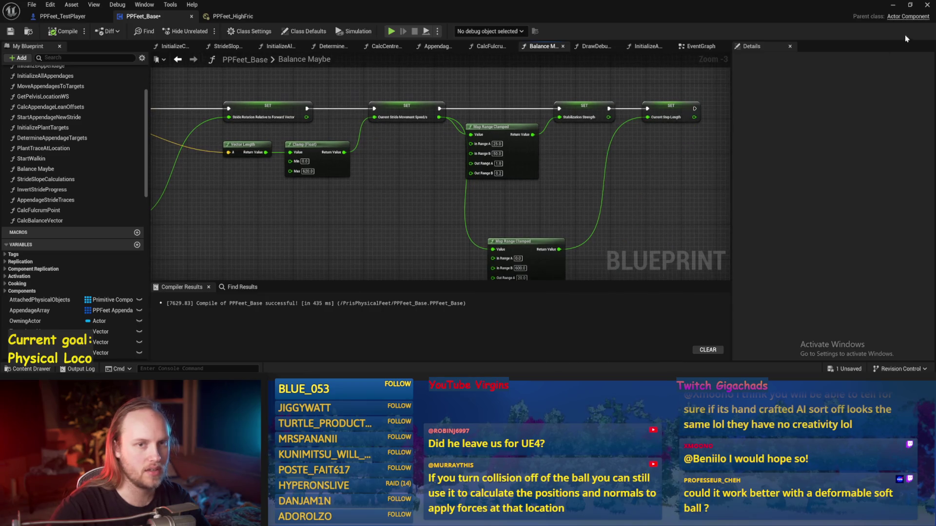
pyautogui.moveTo(531, 233); pyautogui.dragTo(517, 185)
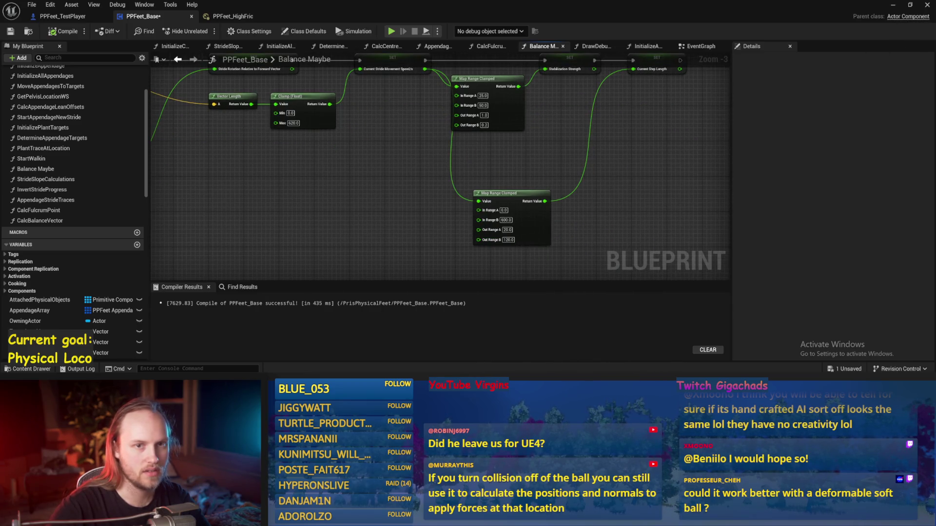
# Play-test the PPFeet level briefly, then bring the PPFeet_Base blueprint back.
pyautogui.click(890, 6)
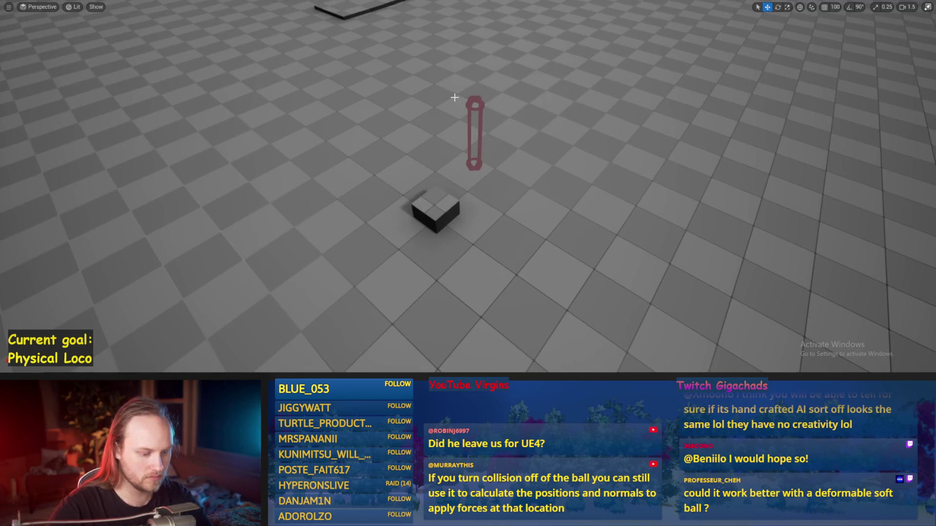
pyautogui.hotkey('alt', 'p')
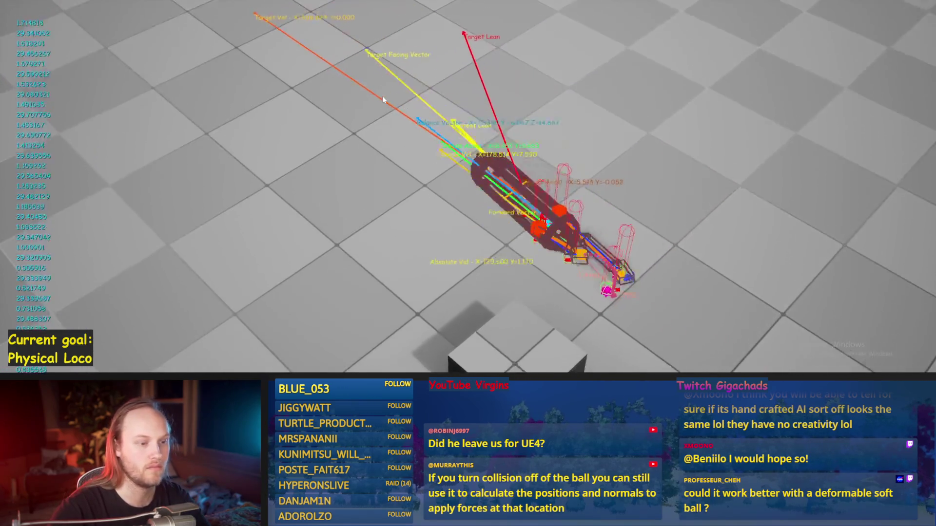
pyautogui.press('Escape')
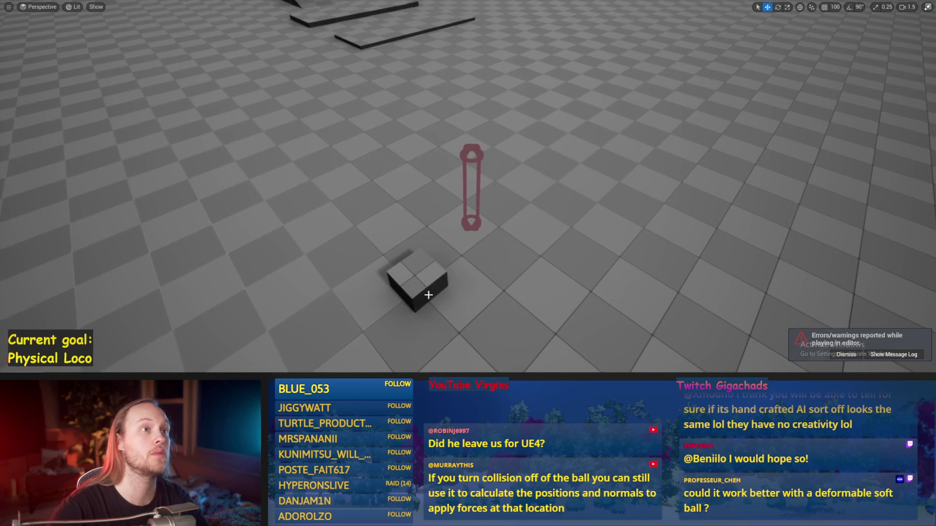
pyautogui.click(394, 354)
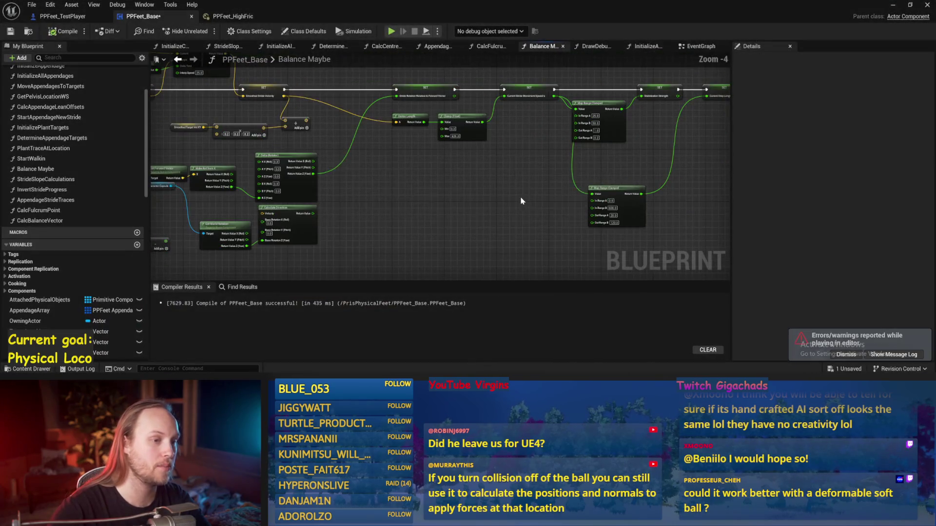
# Pan left across the Balance Maybe graph to review its earlier nodes, and save.
pyautogui.moveTo(543, 169); pyautogui.dragTo(552, 197)
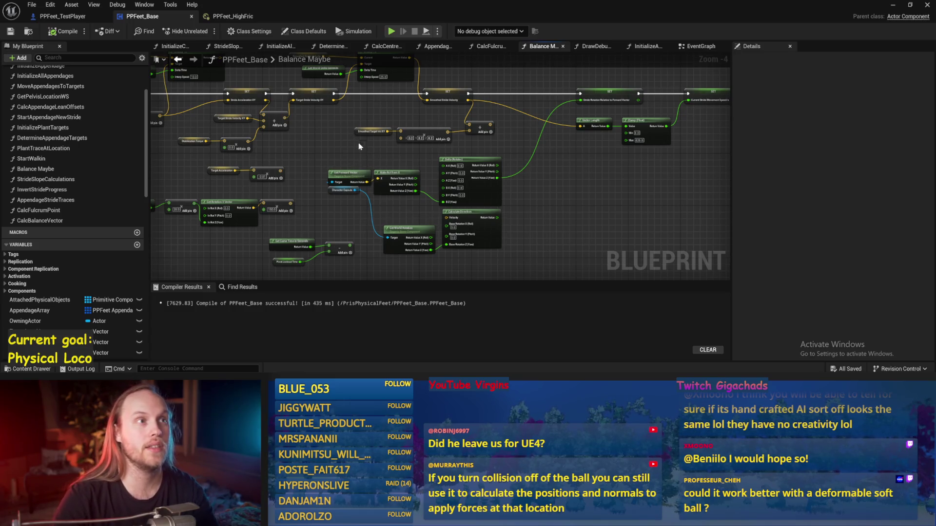
pyautogui.scroll(2, 387, 151)
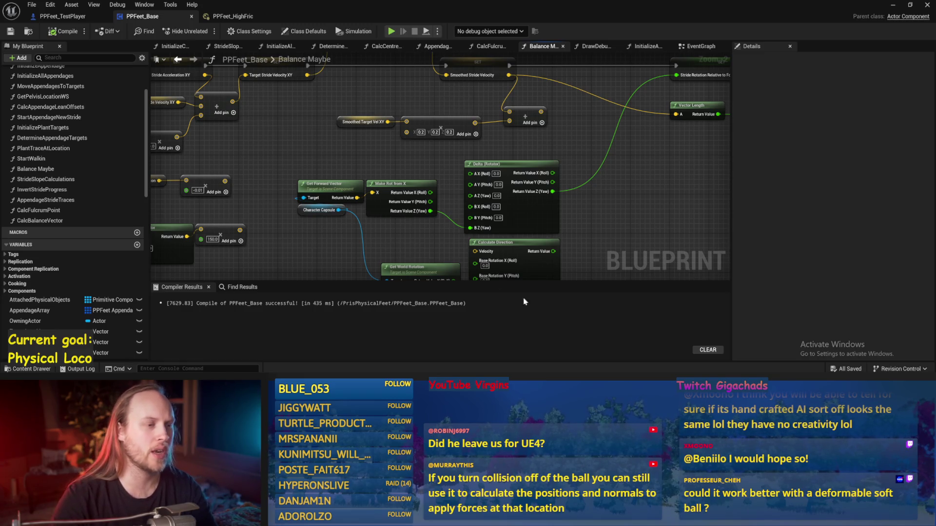
pyautogui.moveTo(327, 154); pyautogui.dragTo(410, 149)
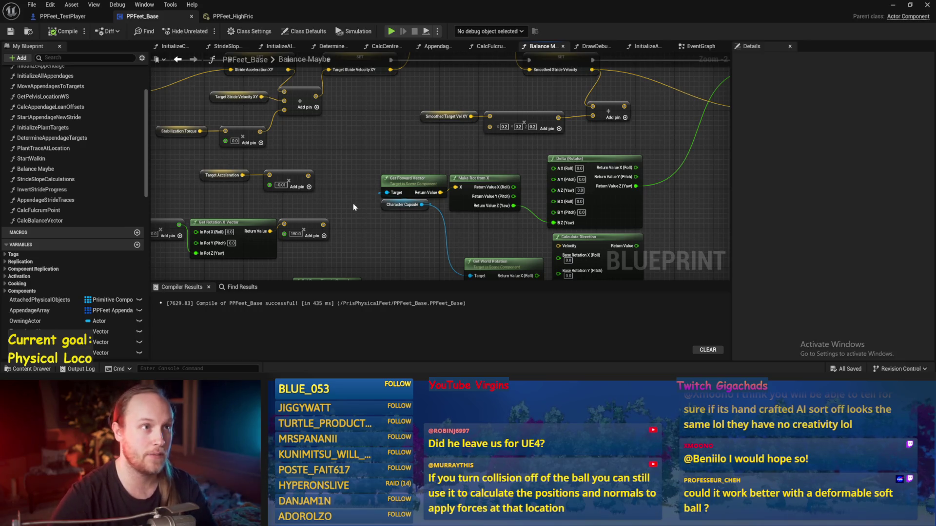
pyautogui.moveTo(345, 204); pyautogui.dragTo(428, 184)
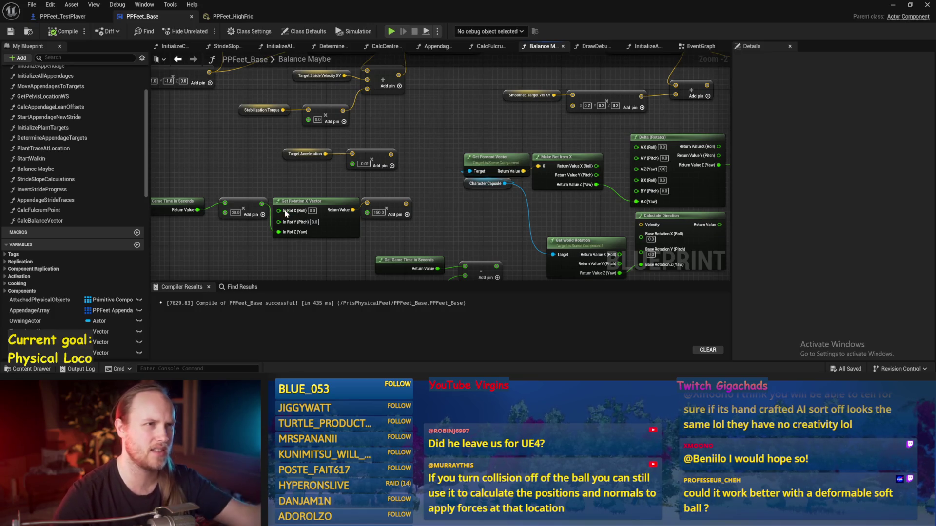
pyautogui.moveTo(283, 215)
pyautogui.mouseDown()
pyautogui.moveTo(396, 153)
pyautogui.moveTo(473, 142)
pyautogui.moveTo(415, 198)
pyautogui.mouseUp()
pyautogui.hotkey('ctrl', 's')
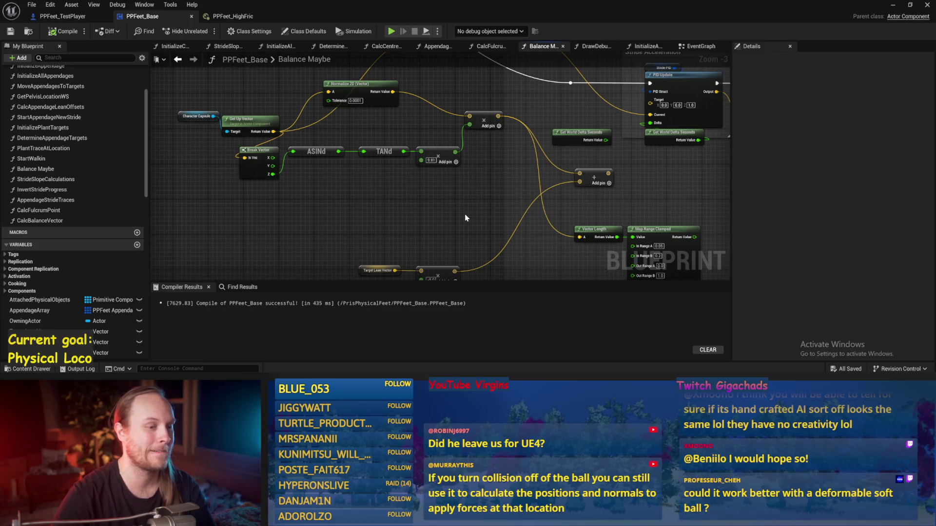
# Inspect the Target Lean Vector and Get Game Time nodes, then save PPFeet_Base again.
pyautogui.moveTo(465, 215); pyautogui.dragTo(423, 229)
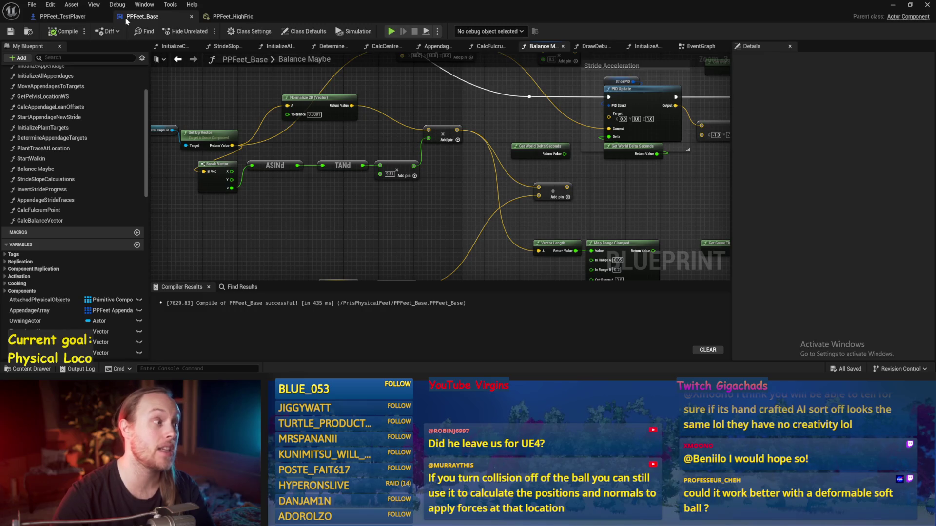
pyautogui.moveTo(368, 219); pyautogui.dragTo(362, 167)
pyautogui.scroll(1, 362, 167)
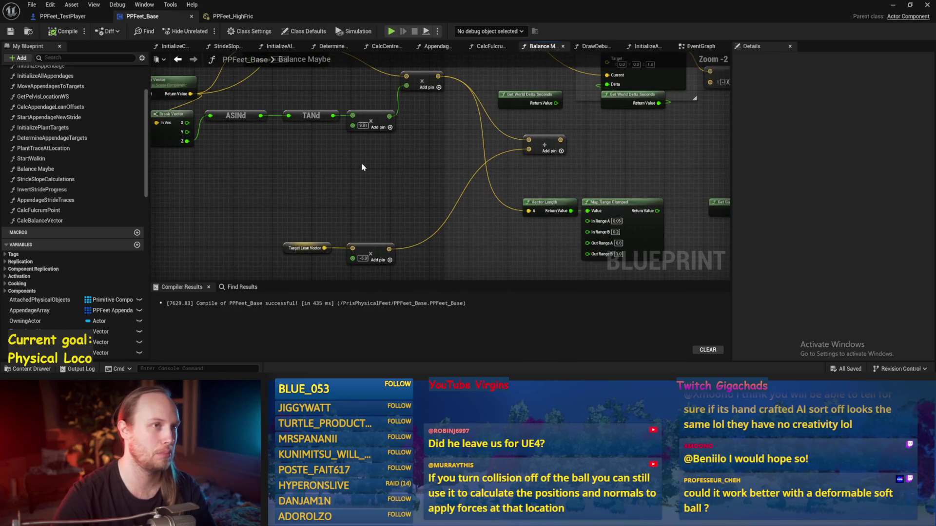
pyautogui.moveTo(427, 199); pyautogui.dragTo(353, 210)
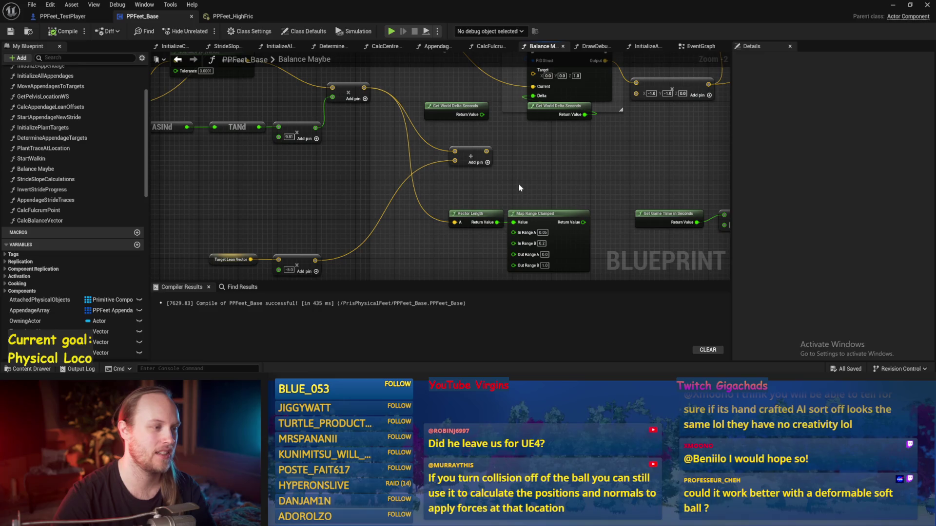
pyautogui.scroll(-3, 302, 192)
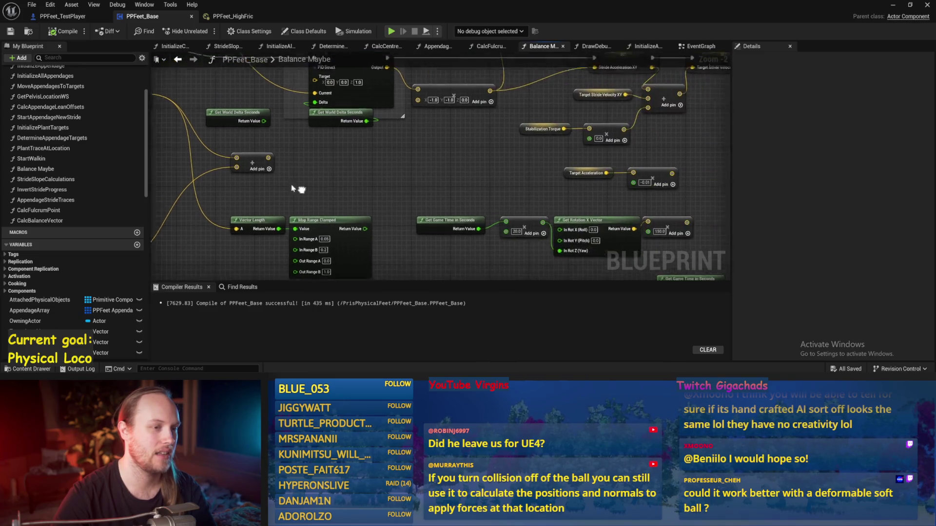
pyautogui.scroll(4, 341, 171)
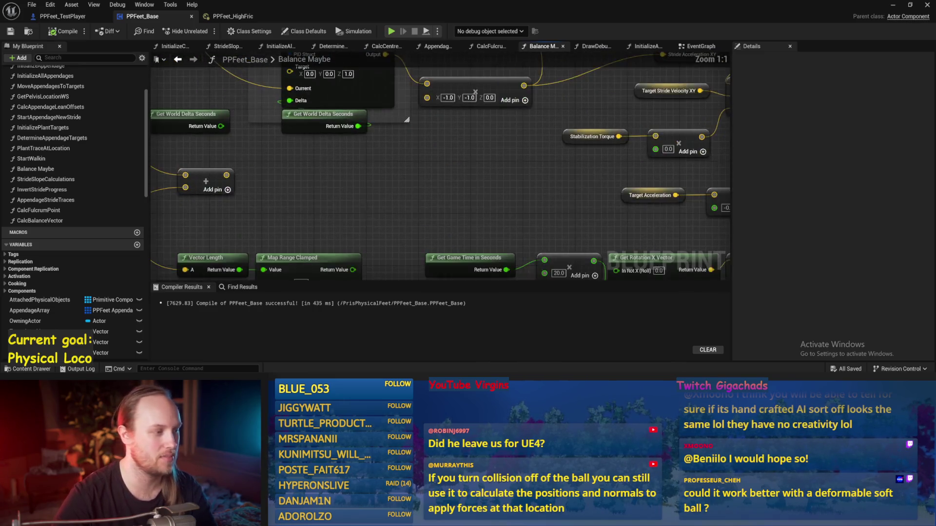
pyautogui.hotkey('ctrl', 's')
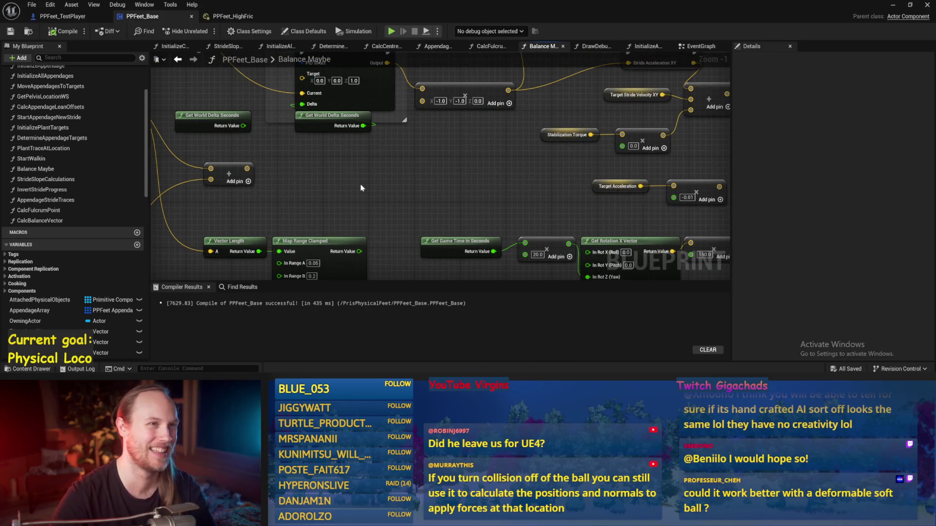
# Select the Stride PID variable in the Stride Acceleration section and run a quick play test.
pyautogui.moveTo(415, 206)
pyautogui.mouseDown()
pyautogui.moveTo(389, 234)
pyautogui.moveTo(512, 212)
pyautogui.mouseUp()
pyautogui.click(420, 102)
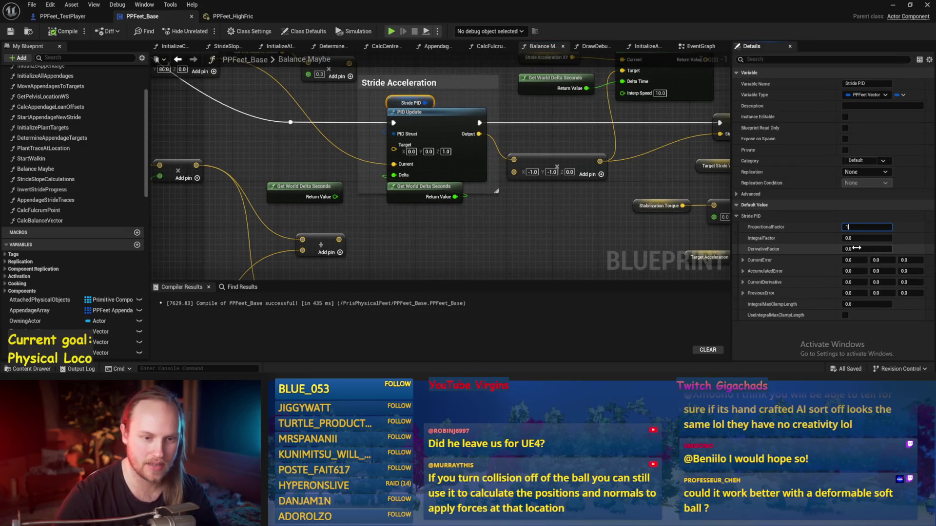
pyautogui.hotkey('alt', 'p')
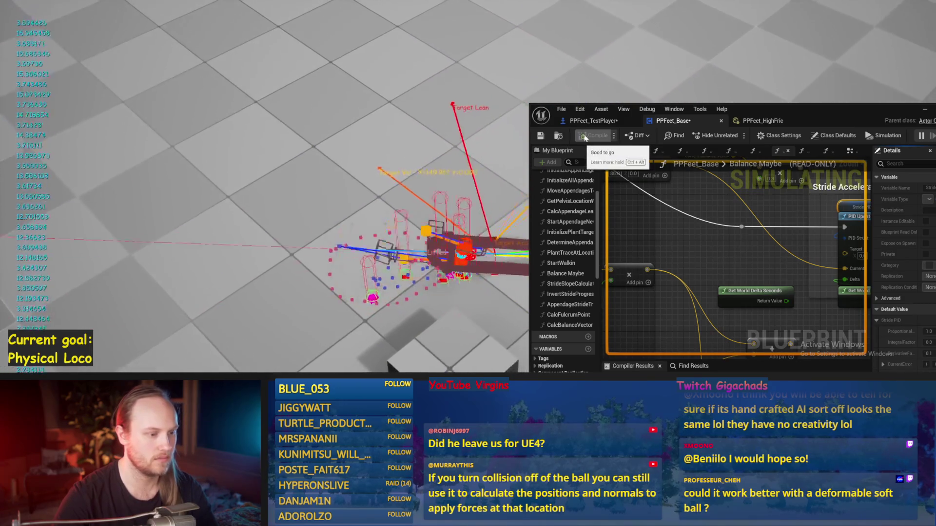
pyautogui.press('Escape')
# Dock the blueprint editor on the right half beside the level viewport and test the new gain.
pyautogui.moveTo(825, 118); pyautogui.dragTo(480, 42)
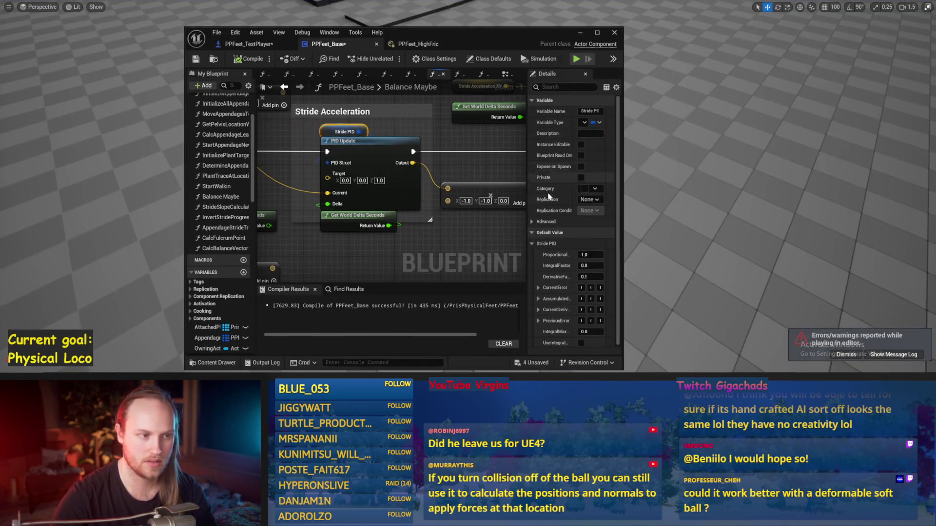
pyautogui.moveTo(413, 39); pyautogui.dragTo(933, 98)
pyautogui.click(109, 97)
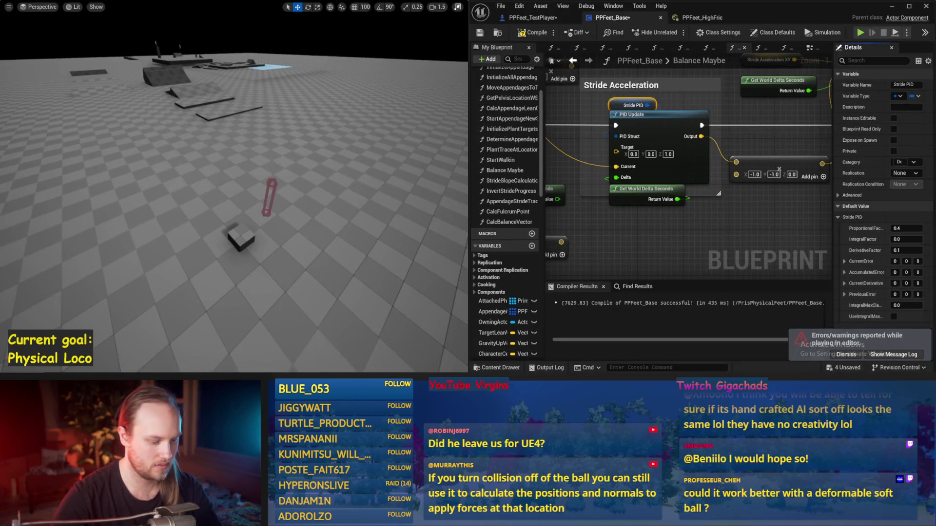
pyautogui.hotkey('alt', 'p')
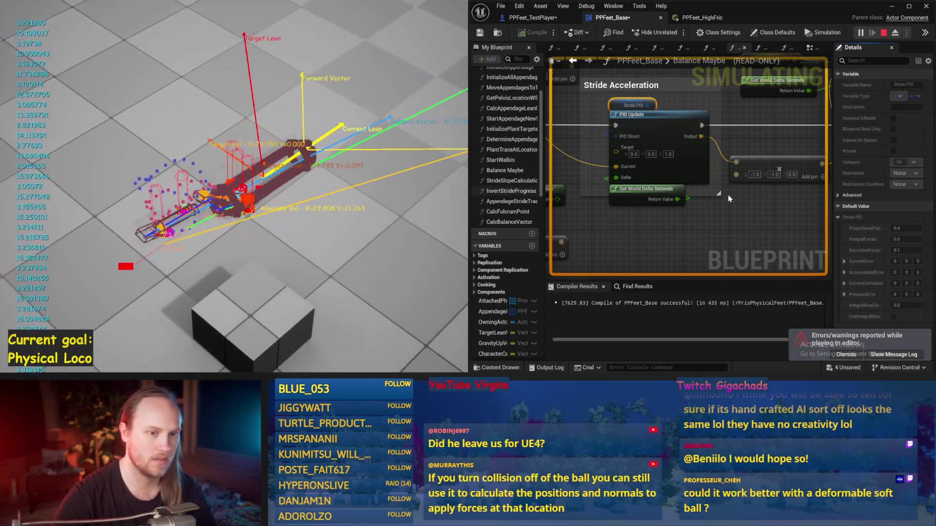
pyautogui.press('Escape')
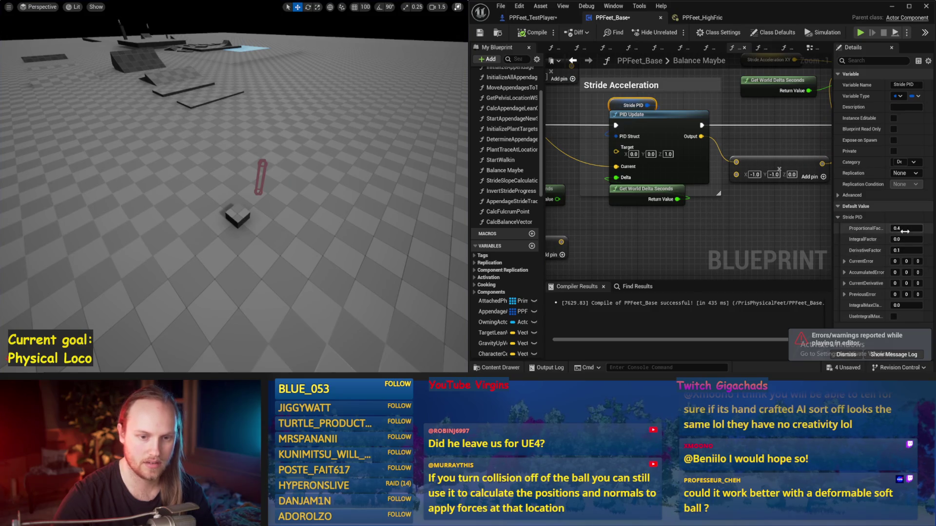
pyautogui.click(905, 250)
pyautogui.write('5')
# Set Stride PID's DerivativeFactor to 0.13 and play-test the updated gains twice.
pyautogui.press('Return')
pyautogui.moveTo(266, 192); pyautogui.dragTo(266, 192)
pyautogui.hotkey('alt', 'p')
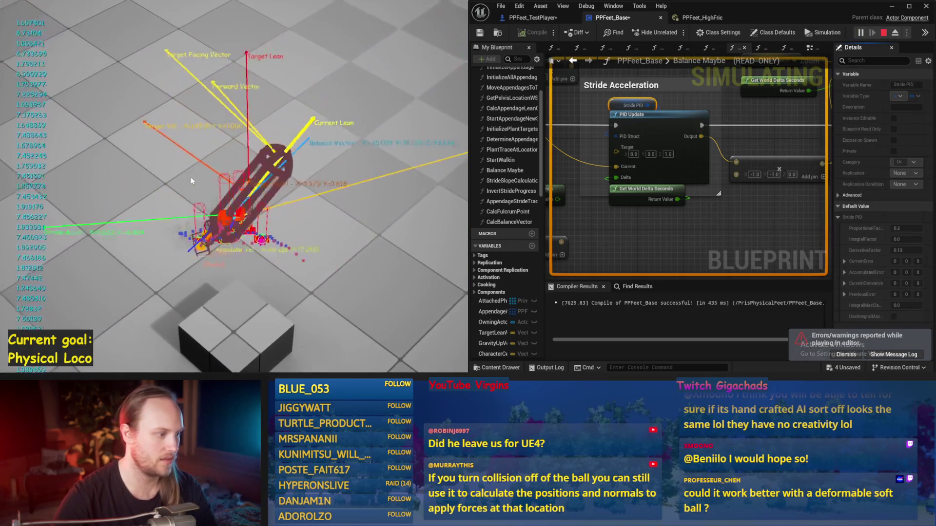
pyautogui.press('Escape')
pyautogui.hotkey('alt', 'p')
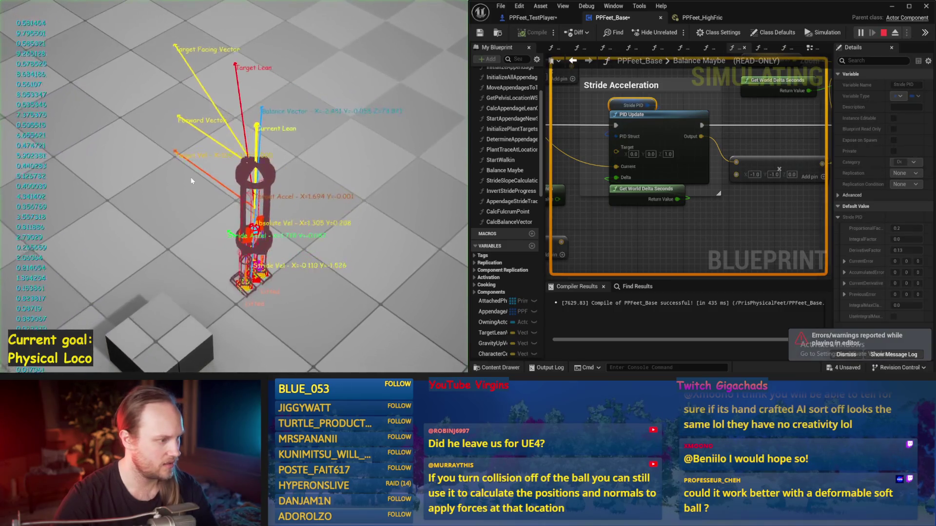
pyautogui.press('Escape')
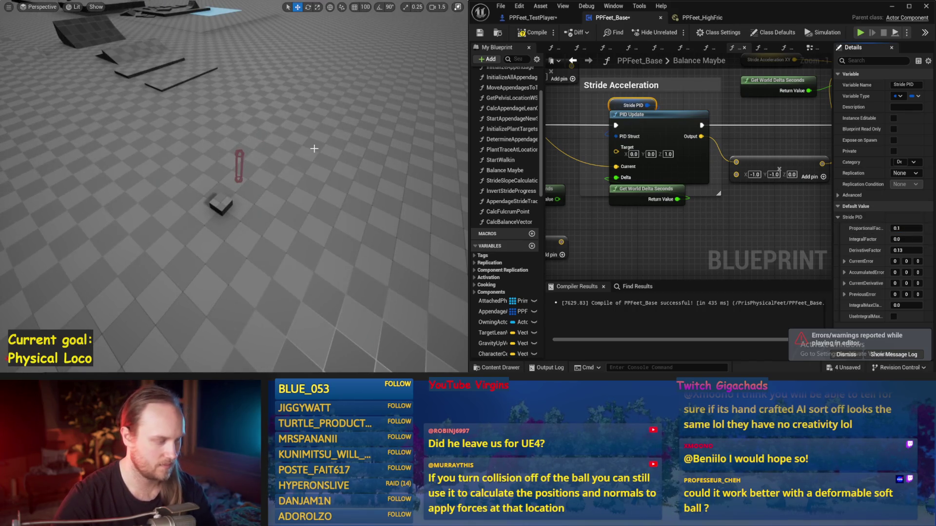
# Wire the VInterp To output into SET Stride Acceleration XY and play-test the new wiring.
pyautogui.hotkey('alt', 'p')
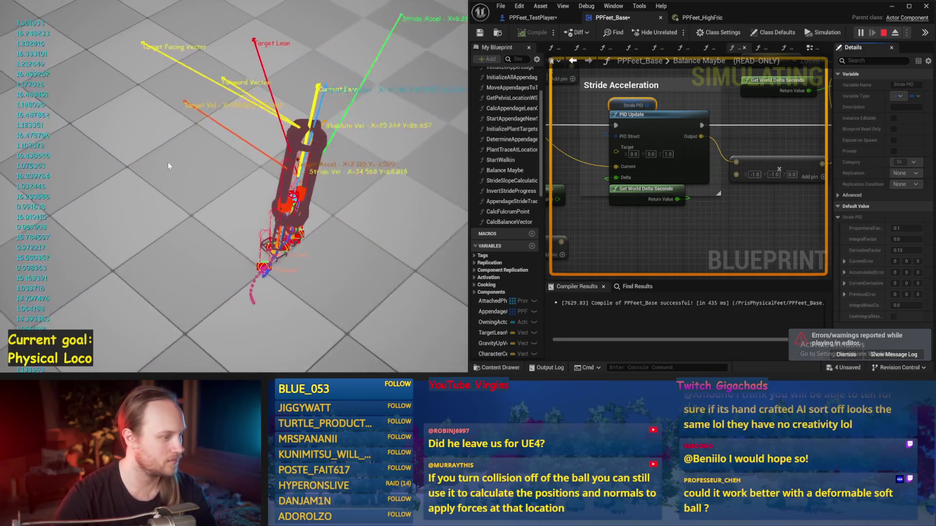
pyautogui.press('Escape')
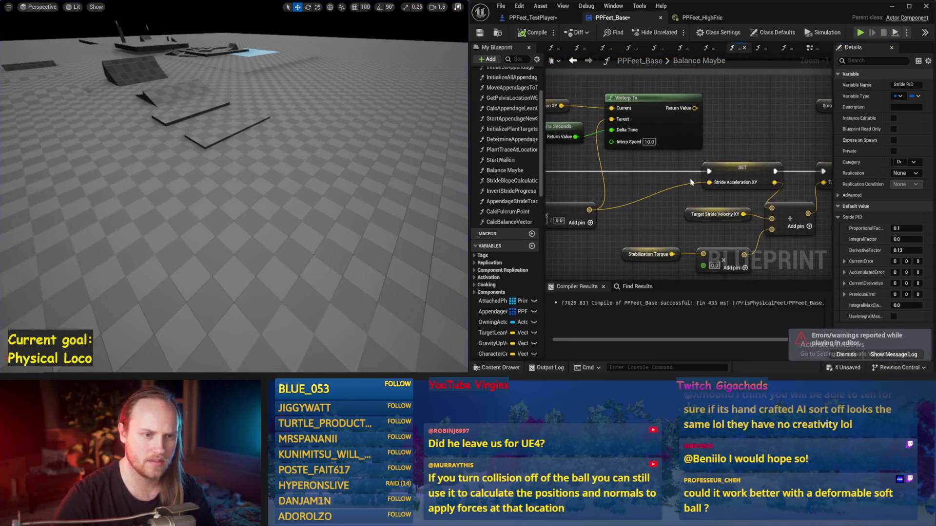
pyautogui.moveTo(713, 183); pyautogui.dragTo(711, 182)
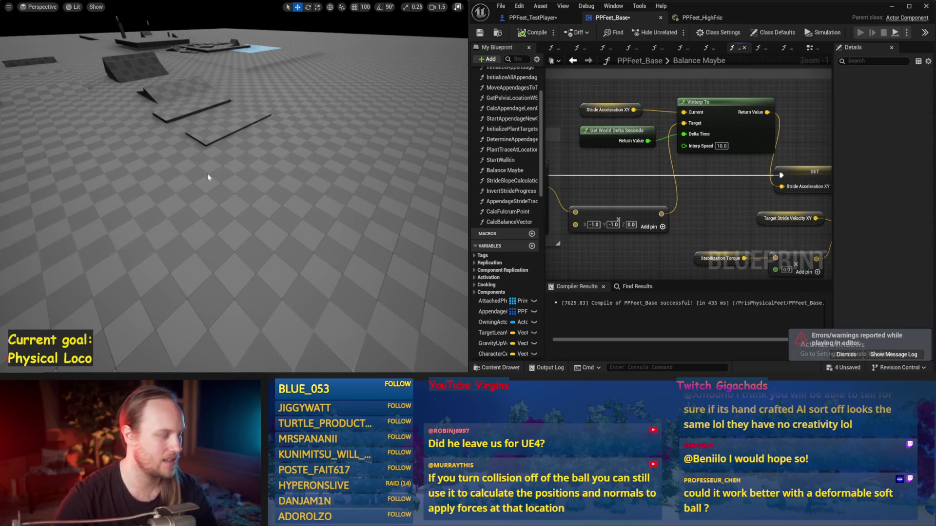
pyautogui.hotkey('alt', 'p')
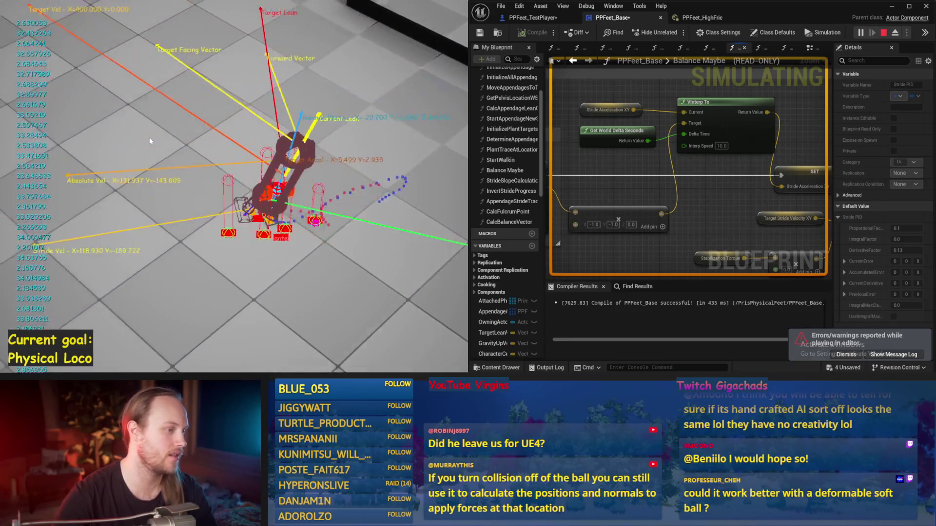
pyautogui.press('Escape')
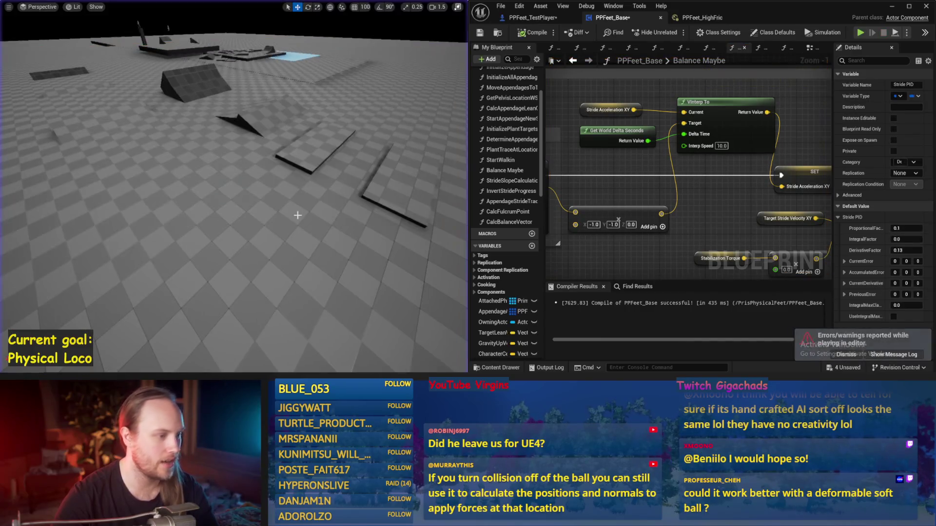
pyautogui.click(891, 6)
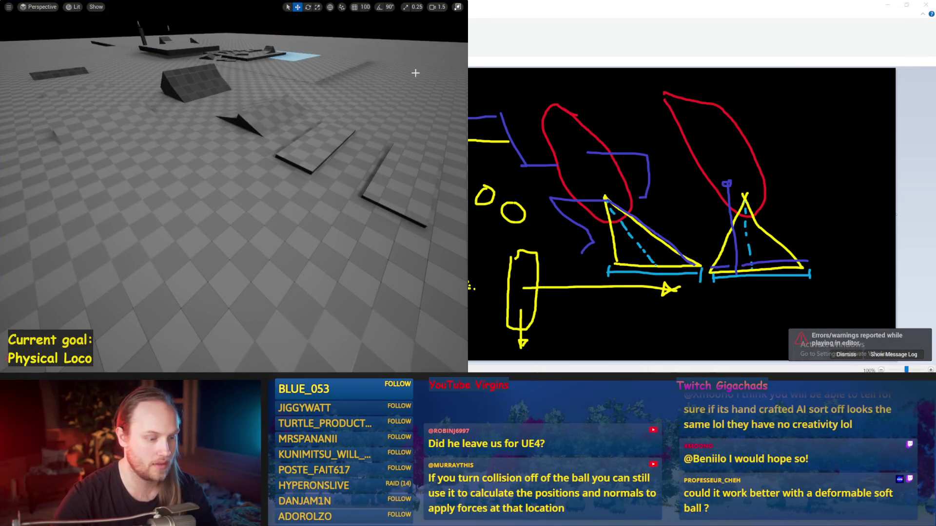
# Maximize the level editor and playtest the walker full screen in immersive mode.
pyautogui.press('F11')
pyautogui.press('super+Up')
pyautogui.hotkey('alt', 'p')
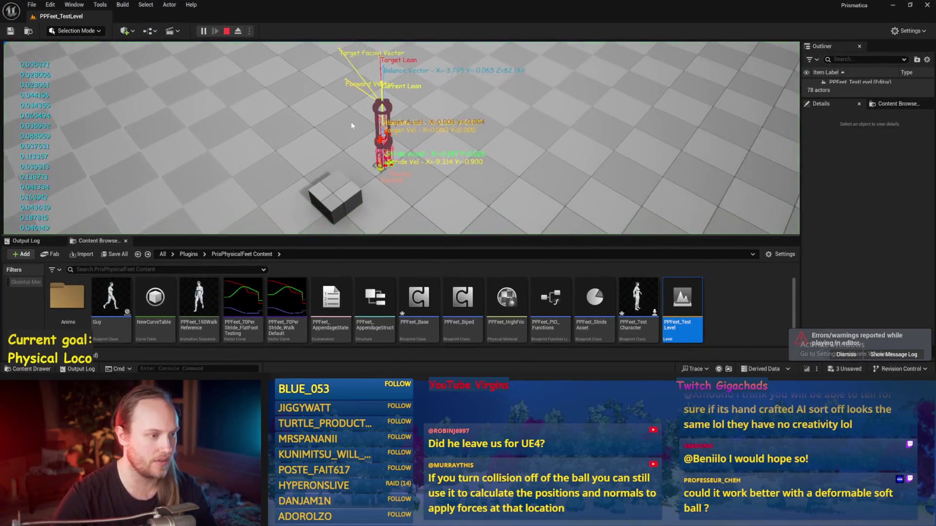
pyautogui.press('F11')
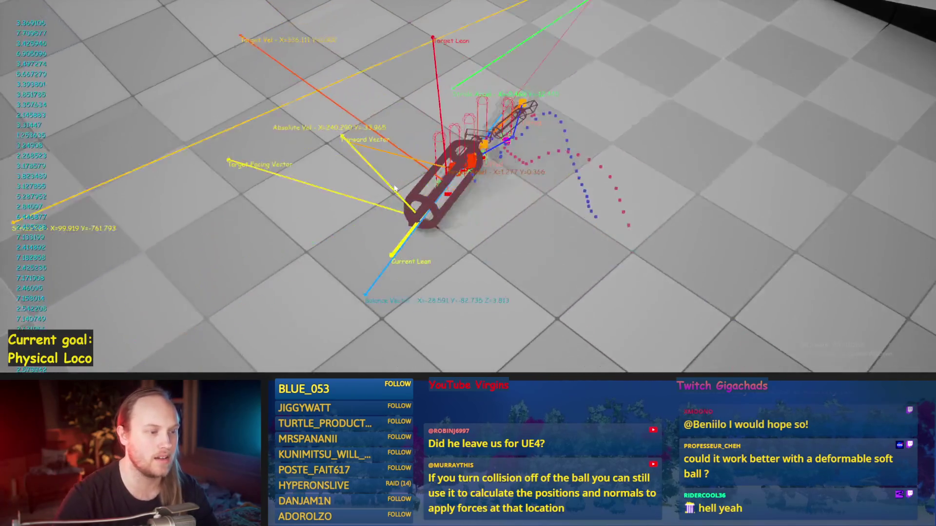
pyautogui.press('Escape')
# Rerun the playtest after reframing the camera on the character, then exit immersive mode.
pyautogui.hotkey('alt', 'p')
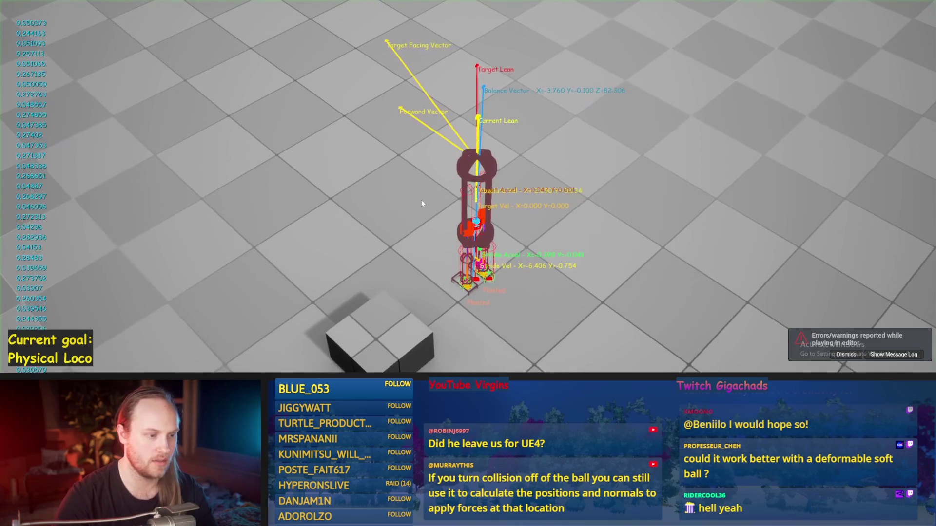
pyautogui.press('Escape')
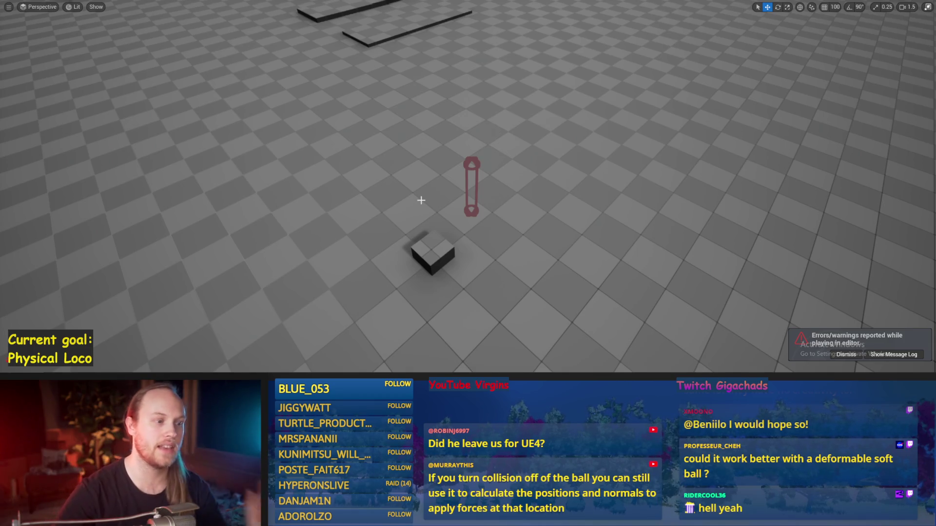
pyautogui.moveTo(452, 227); pyautogui.dragTo(452, 226)
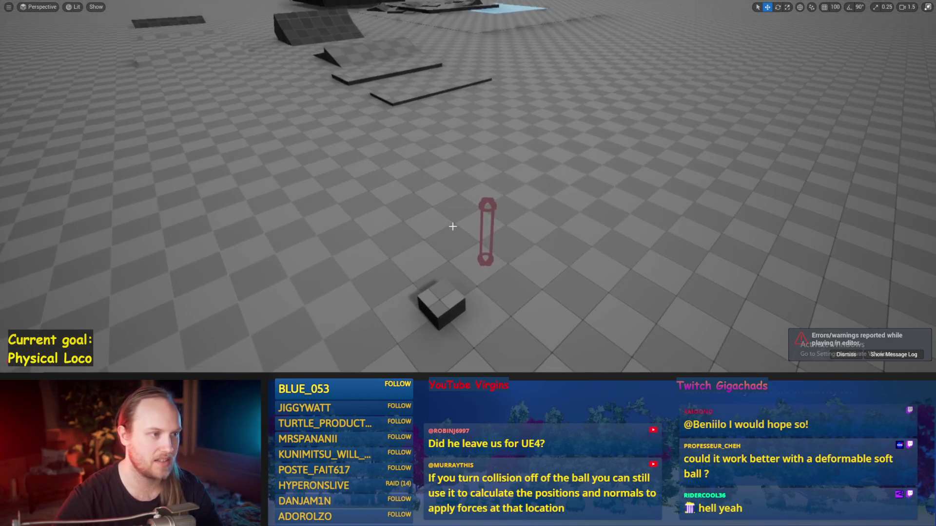
pyautogui.hotkey('alt', 'p')
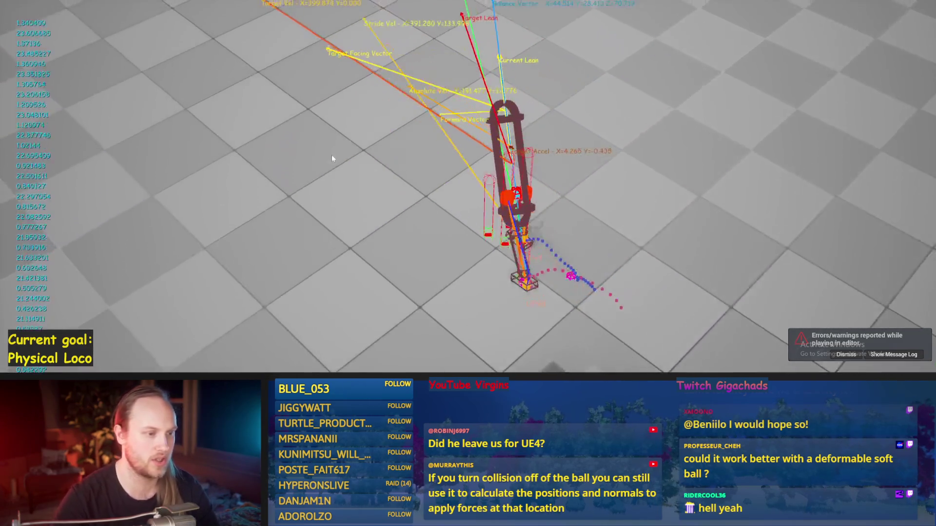
pyautogui.press('Escape')
pyautogui.press('F11')
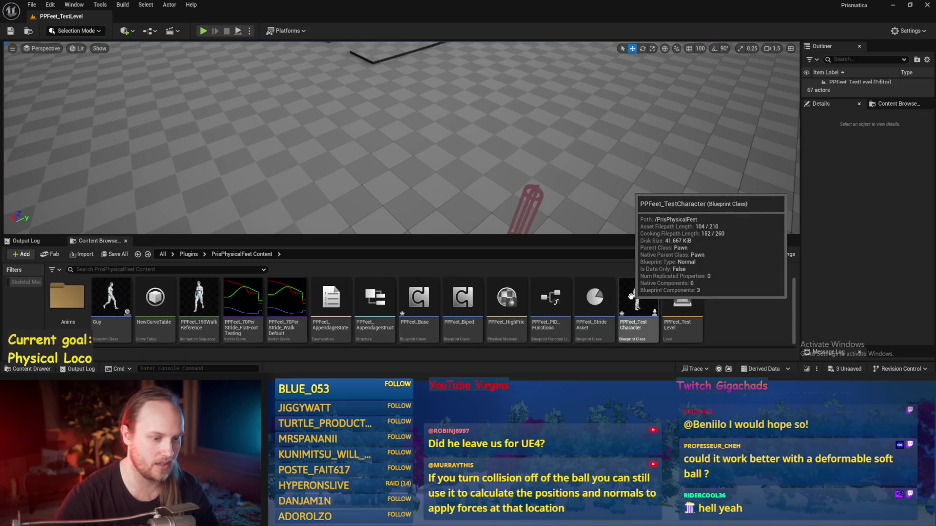
# Select PPFeet_TestPlayer in the level and inspect its SkeletalMesh component in Details.
pyautogui.scroll(-2, 341, 312)
pyautogui.scroll(2, 726, 322)
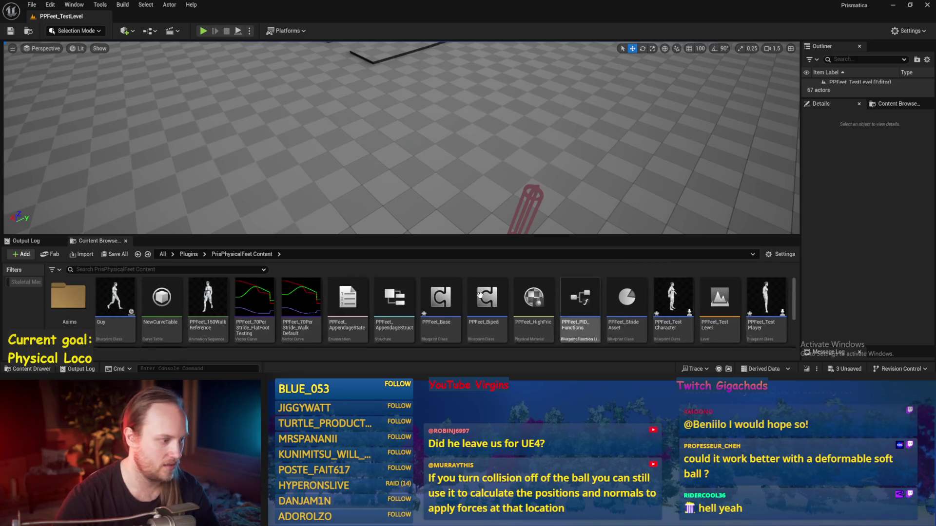
pyautogui.click(529, 205)
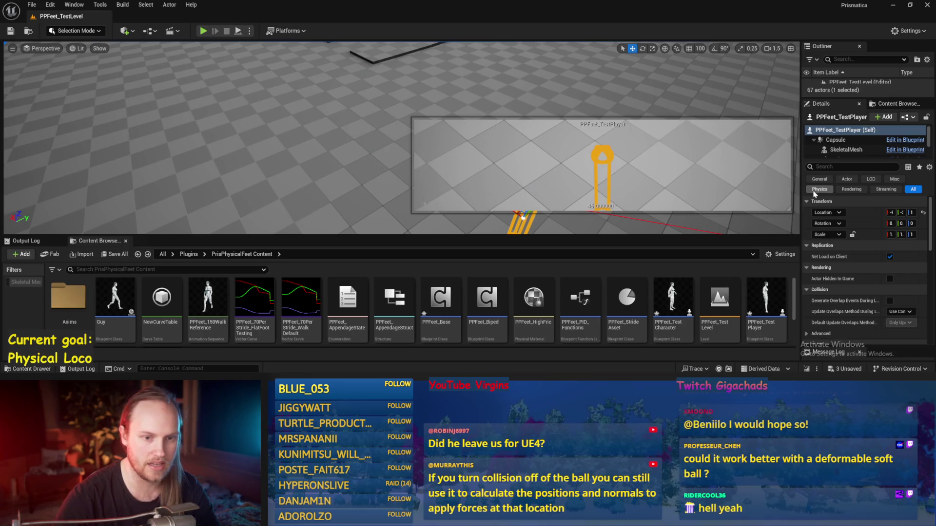
pyautogui.click(838, 151)
pyautogui.scroll(-1, 838, 229)
pyautogui.write('is')
# Play the level full screen and restart the test twice with the character upright.
pyautogui.hotkey('alt', 'p')
pyautogui.press('F11')
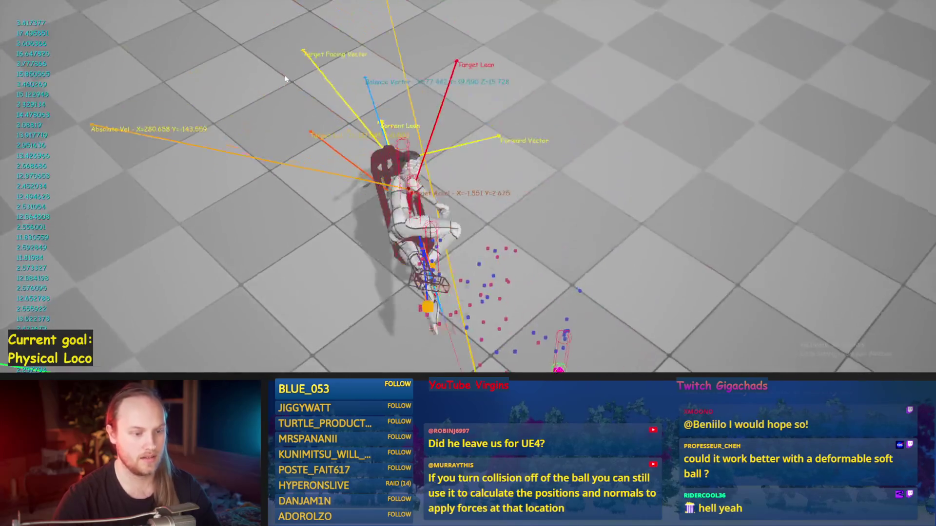
pyautogui.press('Escape')
pyautogui.hotkey('alt', 'p')
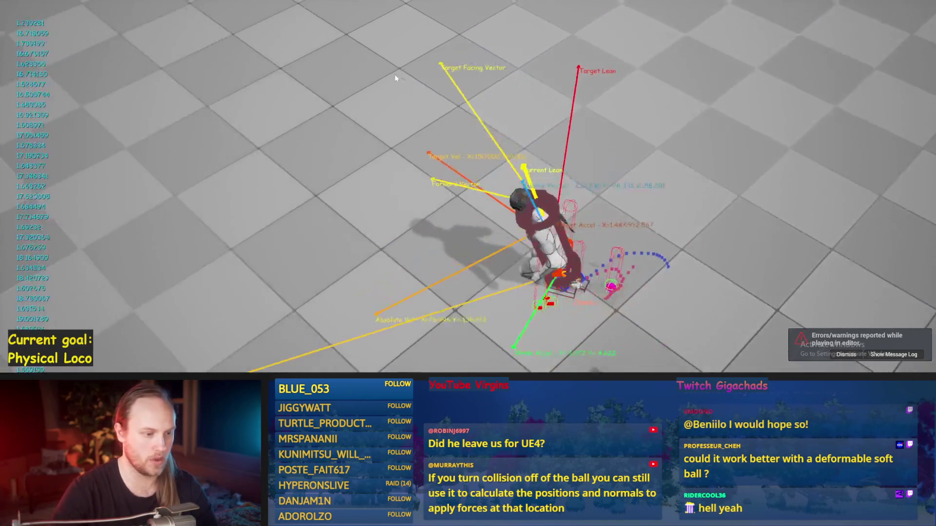
pyautogui.press('Escape')
pyautogui.hotkey('alt', 'p')
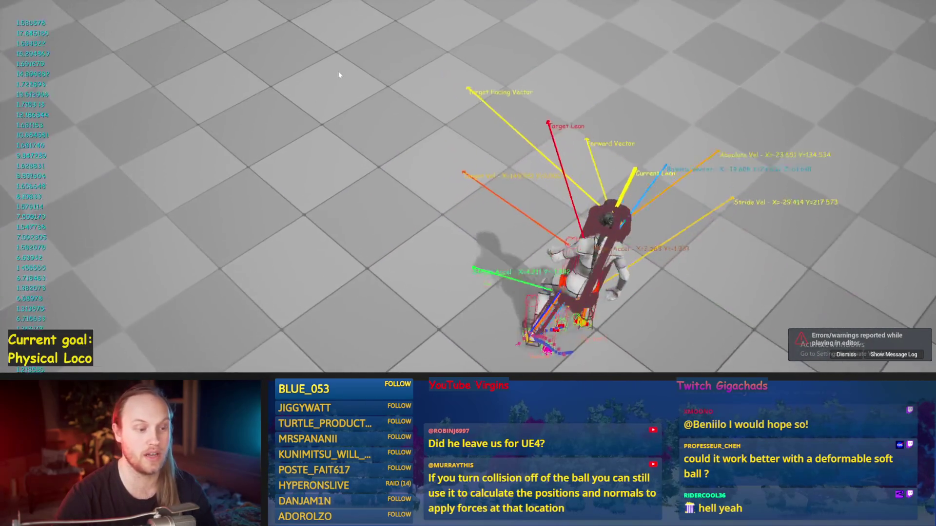
# Leave the game view with F8 and restart the play test twice more.
pyautogui.press('F8')
pyautogui.press('Escape')
pyautogui.hotkey('alt', 'p')
pyautogui.press('F8')
pyautogui.press('Escape')
pyautogui.hotkey('alt', 'p')
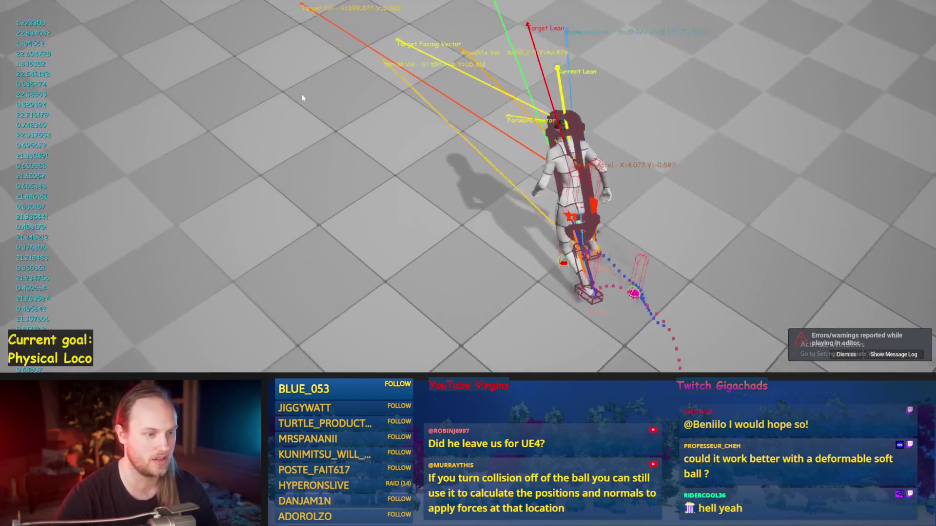
# Reset the fallen character for two more runs, then stop the play session.
pyautogui.press('Escape')
pyautogui.hotkey('alt', 'p')
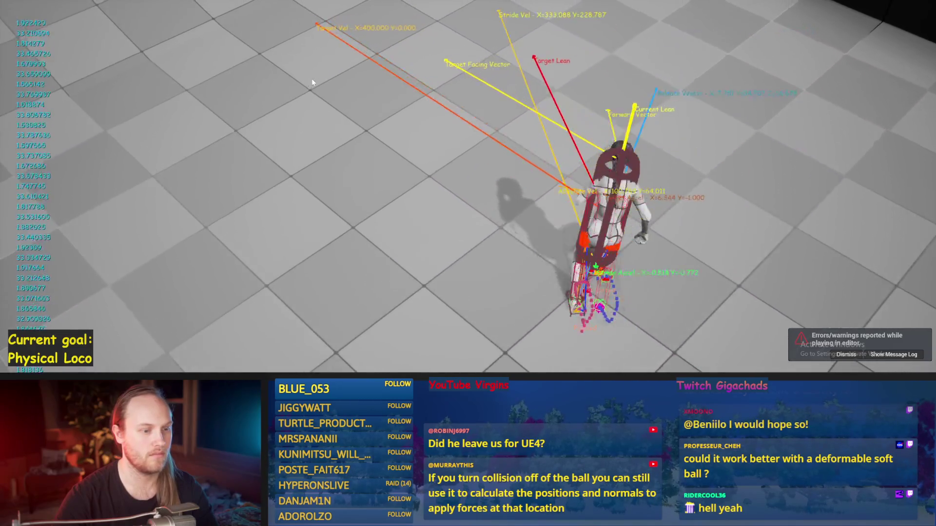
pyautogui.press('Escape')
pyautogui.hotkey('alt', 'p')
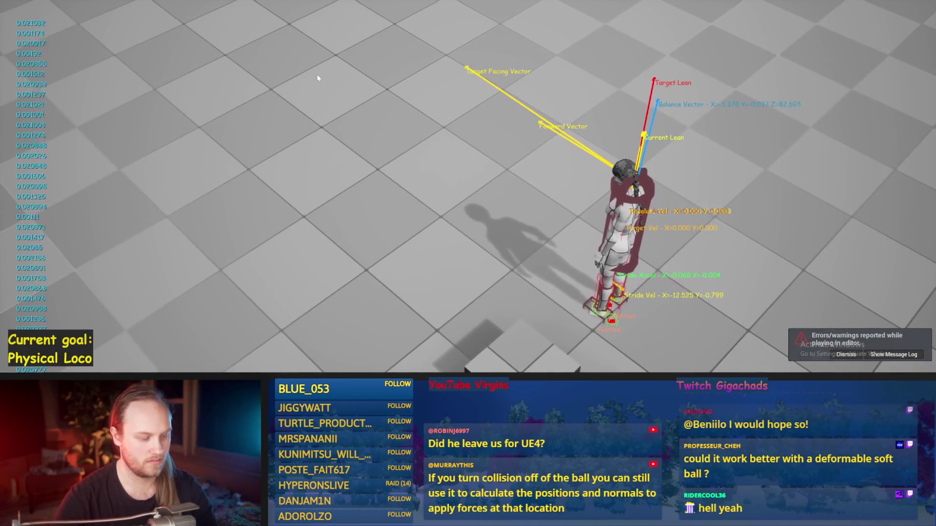
pyautogui.press('Escape')
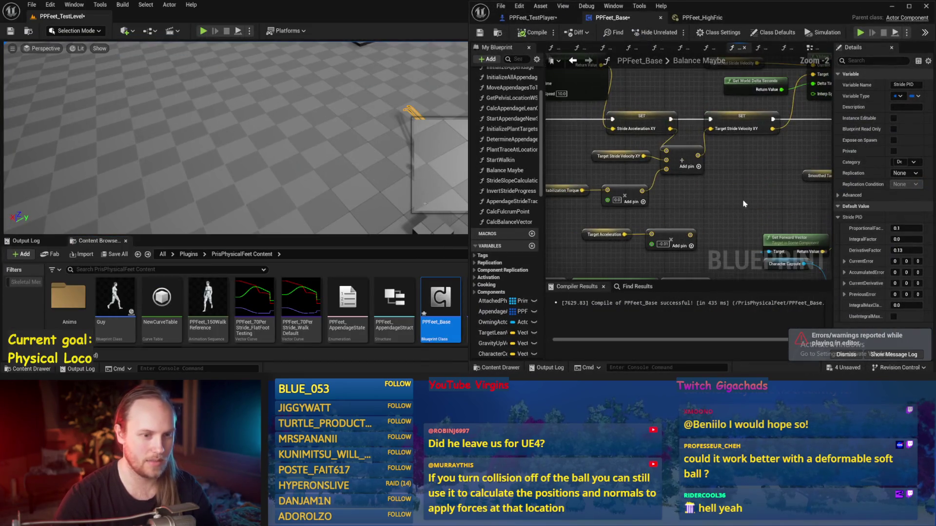
# Bring the Map Range Clamped nodes into view and set the first Out Range B to 150.
pyautogui.scroll(-1, 702, 274)
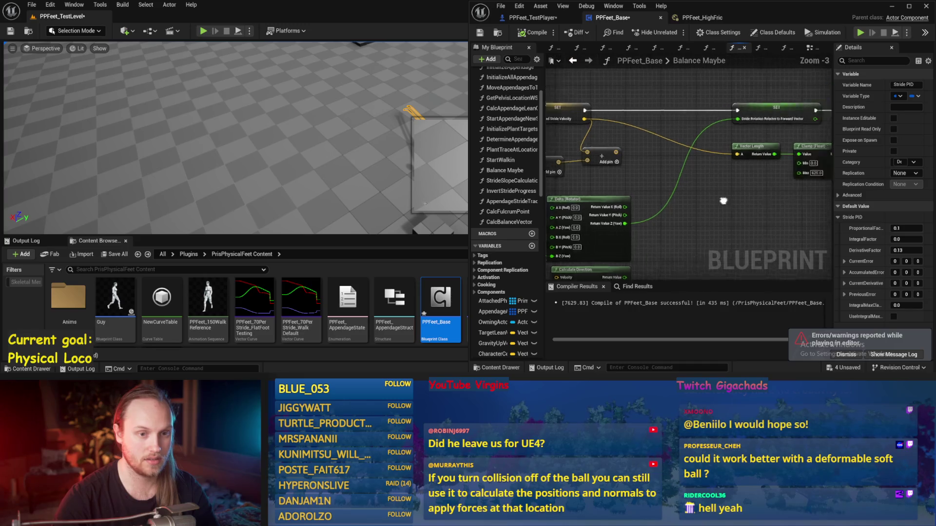
pyautogui.moveTo(739, 203)
pyautogui.mouseDown()
pyautogui.moveTo(725, 194)
pyautogui.moveTo(709, 155)
pyautogui.mouseUp()
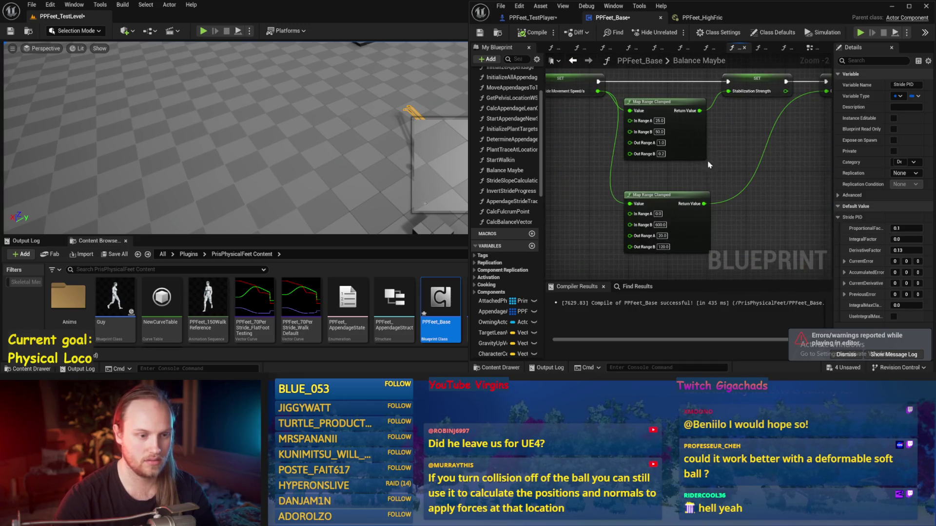
pyautogui.write('50')
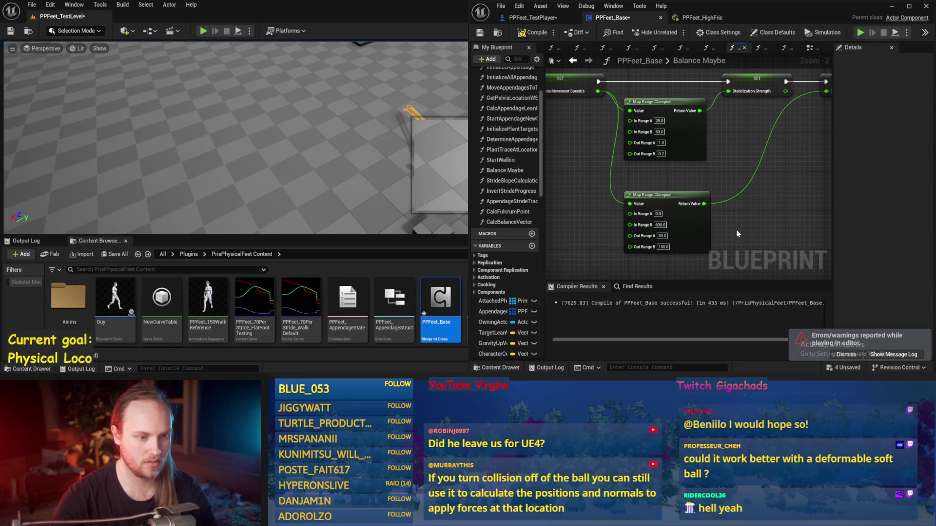
pyautogui.scroll(-4, 690, 212)
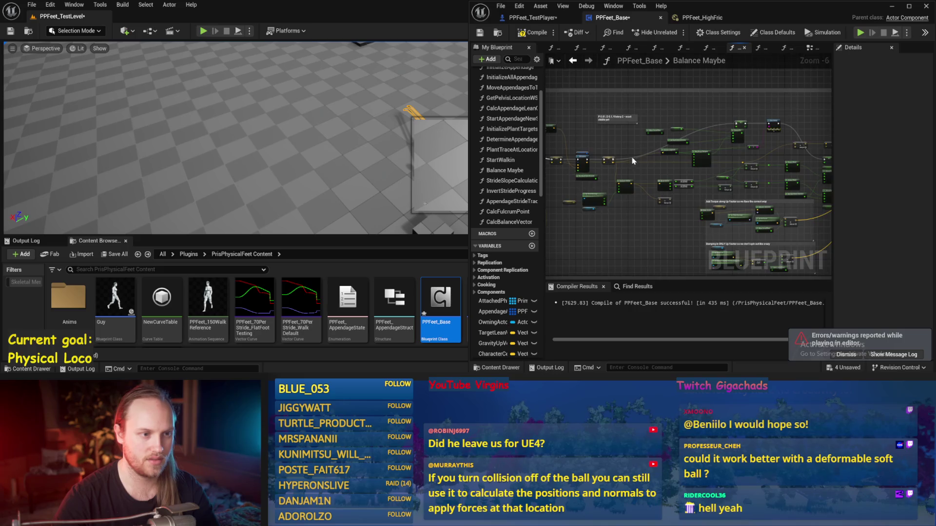
pyautogui.scroll(1, 633, 161)
pyautogui.moveTo(614, 137); pyautogui.dragTo(807, 140)
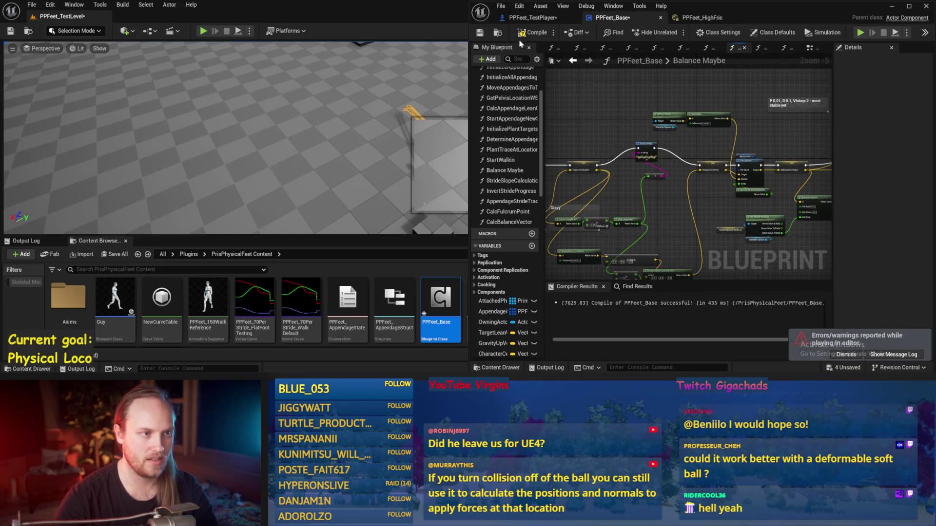
# Save and compile PPFeet_Base, set the other Out Range B to -10, and start a play test.
pyautogui.click(486, 34)
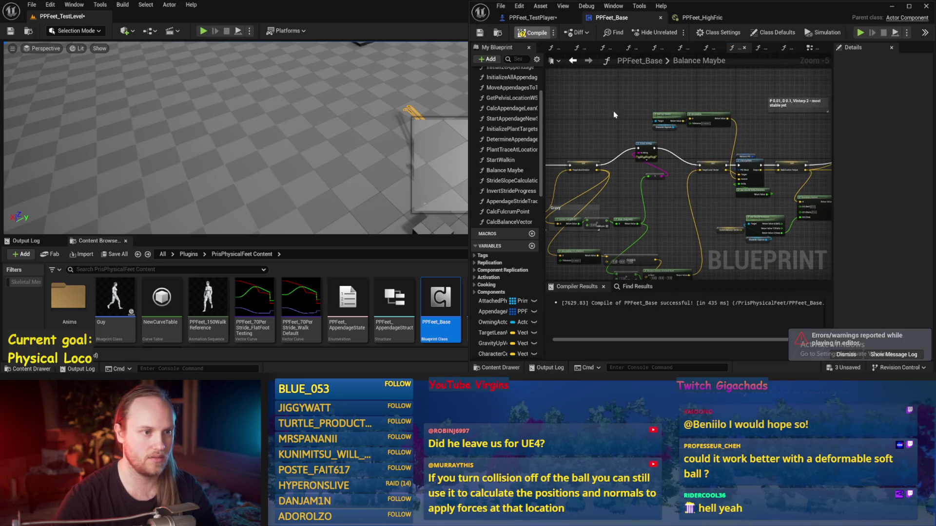
pyautogui.moveTo(600, 133)
pyautogui.mouseDown()
pyautogui.moveTo(663, 93)
pyautogui.moveTo(787, 92)
pyautogui.moveTo(889, 110)
pyautogui.mouseUp()
pyautogui.press('F7')
pyautogui.scroll(1, 807, 113)
pyautogui.moveTo(807, 114); pyautogui.dragTo(786, 115)
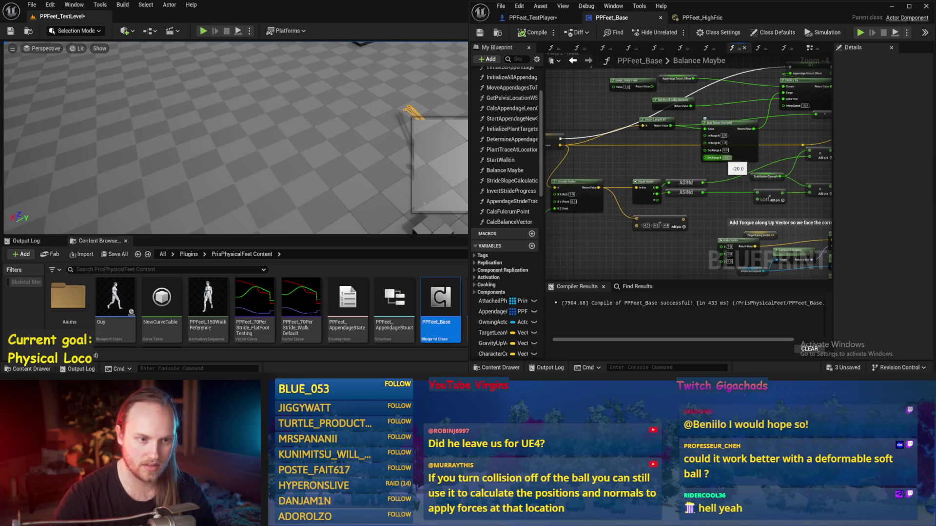
pyautogui.press('Return')
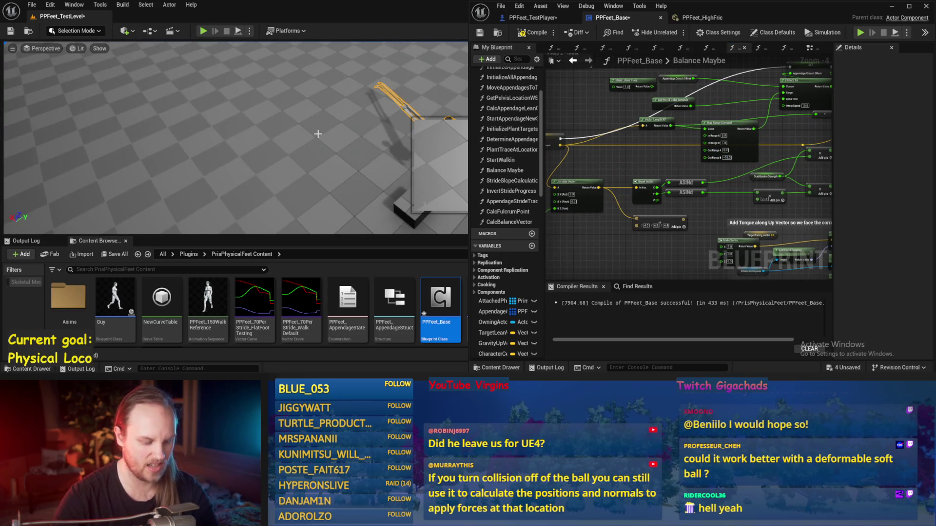
pyautogui.hotkey('alt', 'p')
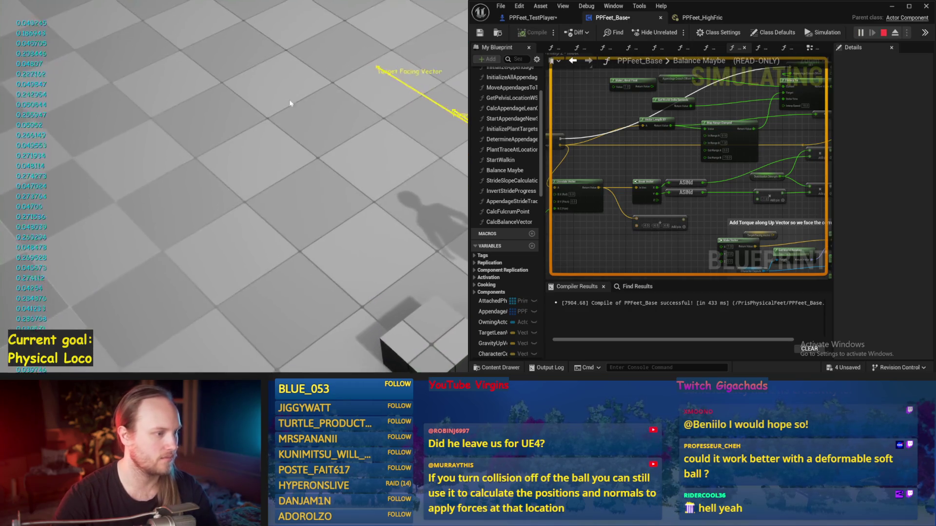
# Bring the game view forward and run three play tests, watching the retuned character walk and fall.
pyautogui.click(346, 150)
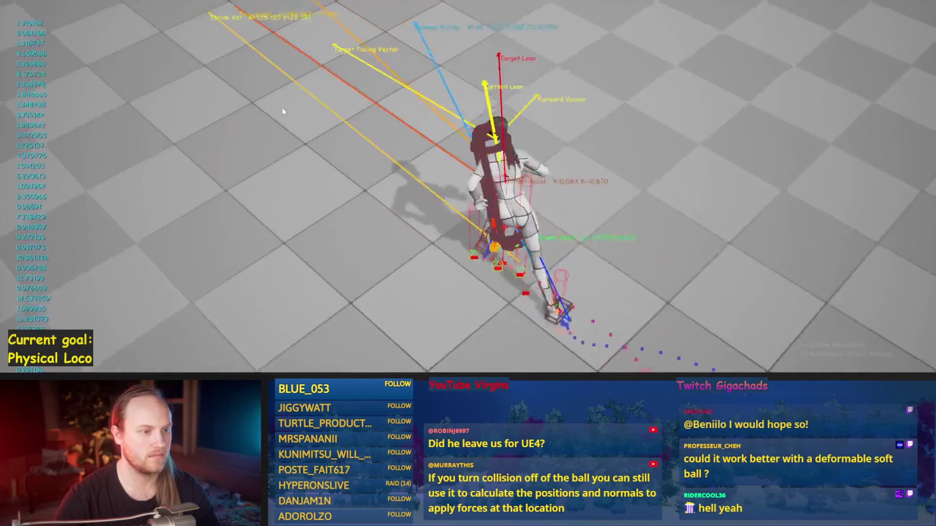
pyautogui.press('Escape')
pyautogui.hotkey('alt', 'p')
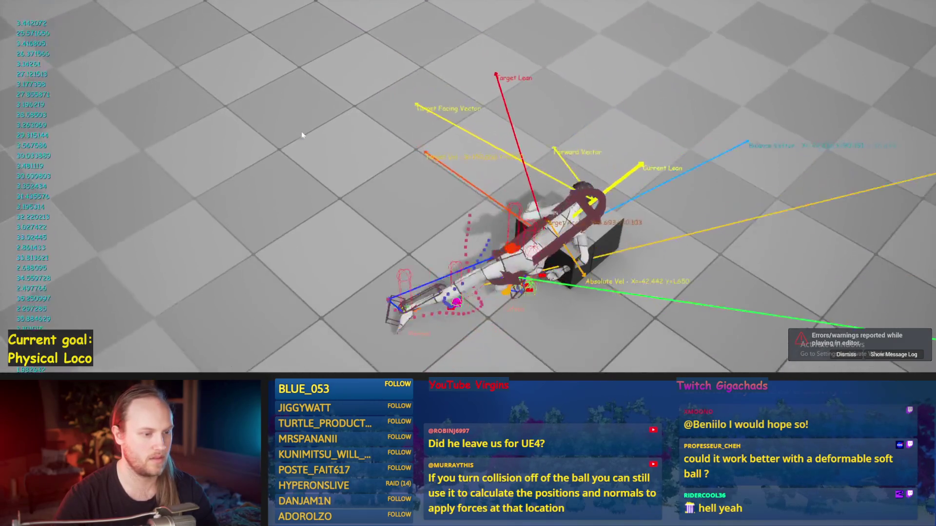
pyautogui.press('Escape')
pyautogui.hotkey('alt', 'p')
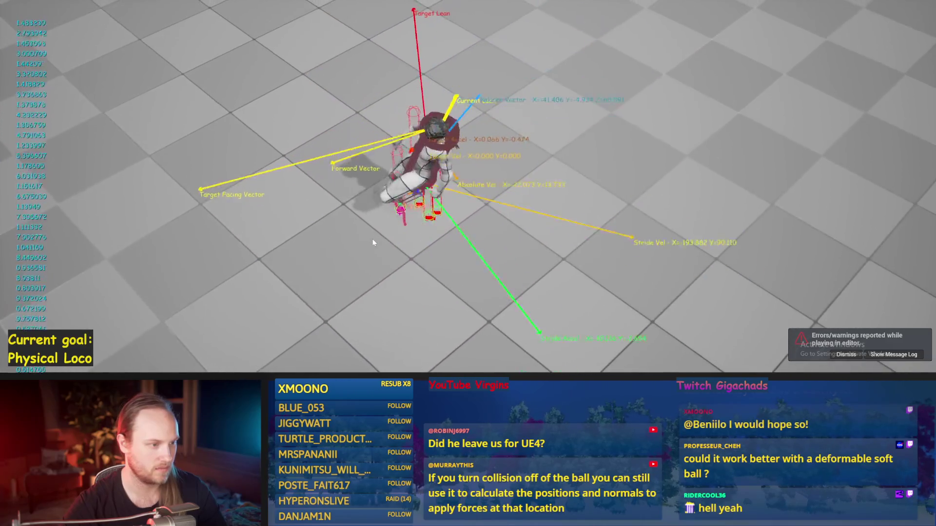
pyautogui.press('Escape')
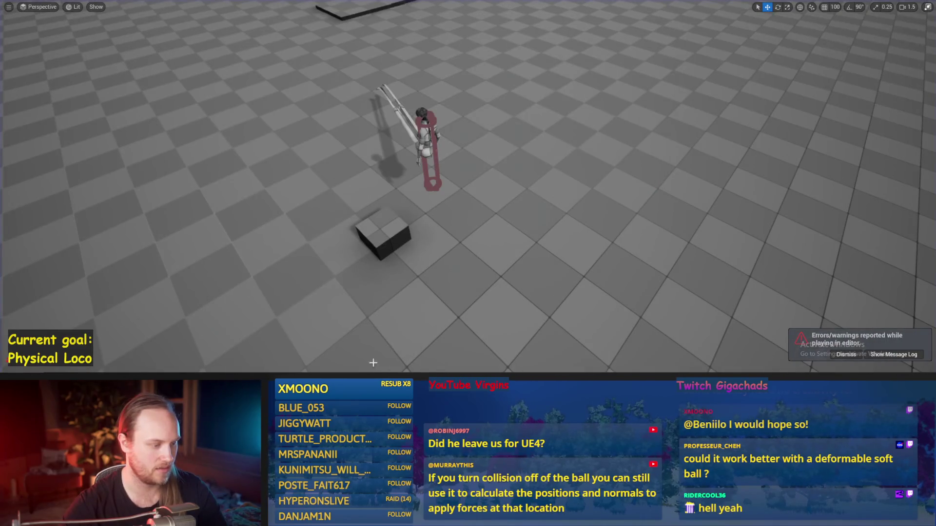
# Set Stride PID's ProportionalFactor to 0.08 in PPFeet_Base and start simulating.
pyautogui.click(395, 356)
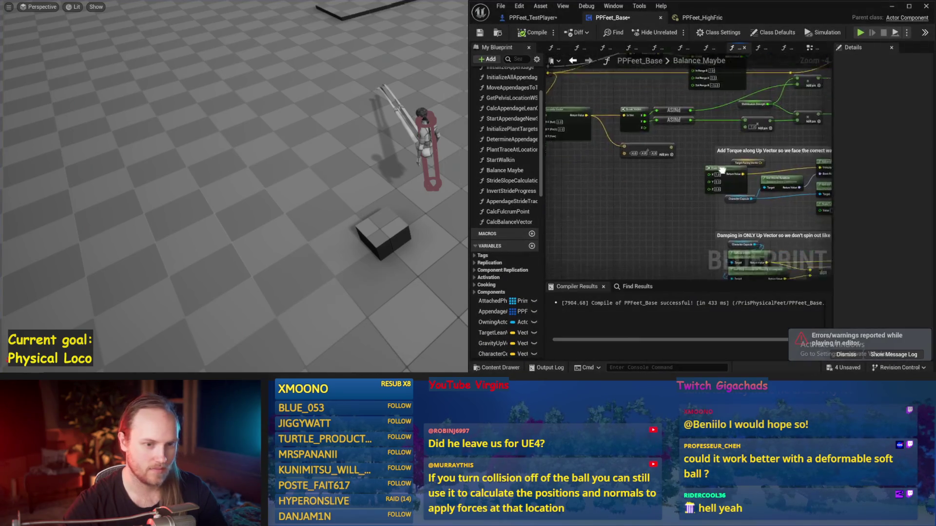
pyautogui.scroll(2, 633, 202)
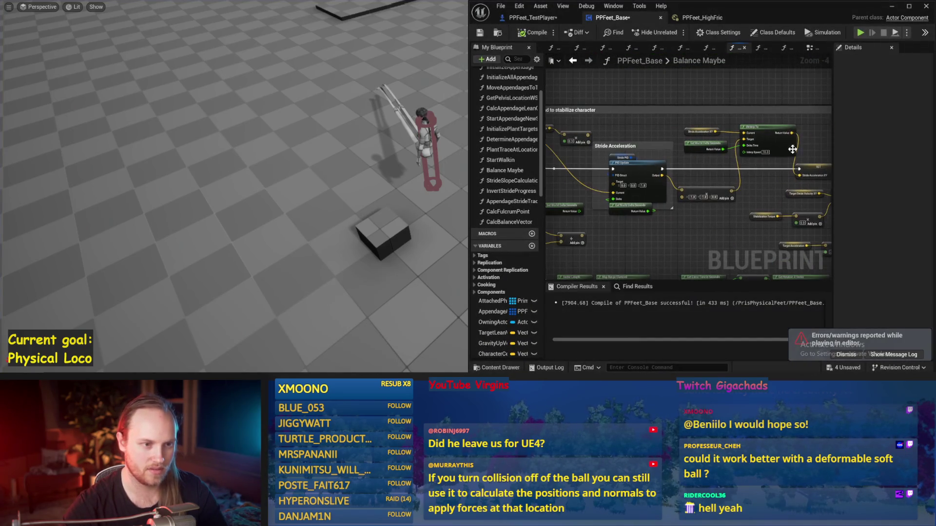
pyautogui.moveTo(641, 145); pyautogui.dragTo(705, 151)
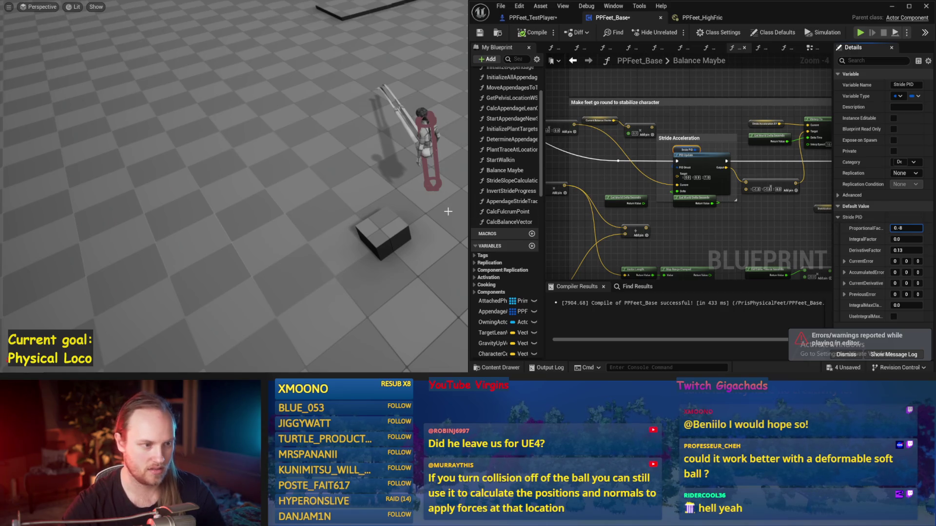
pyautogui.write('8')
pyautogui.press('Return')
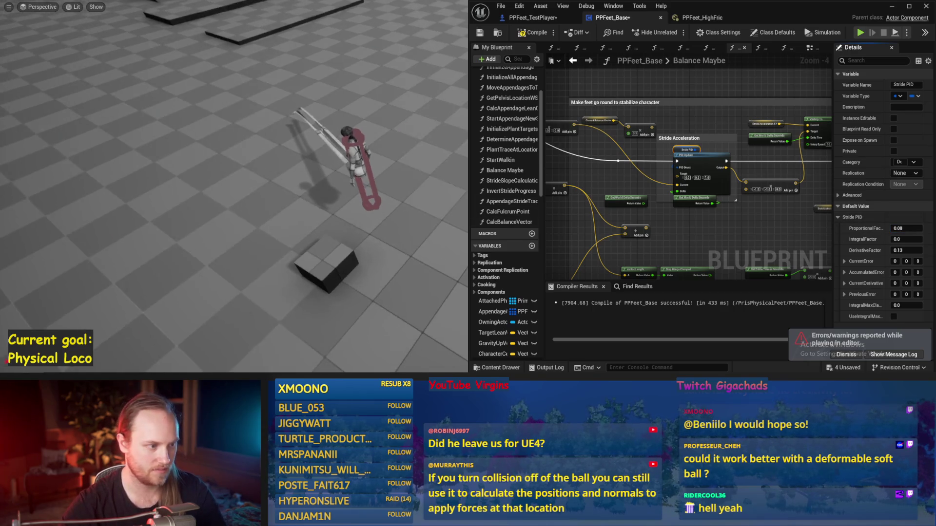
pyautogui.hotkey('alt', 's')
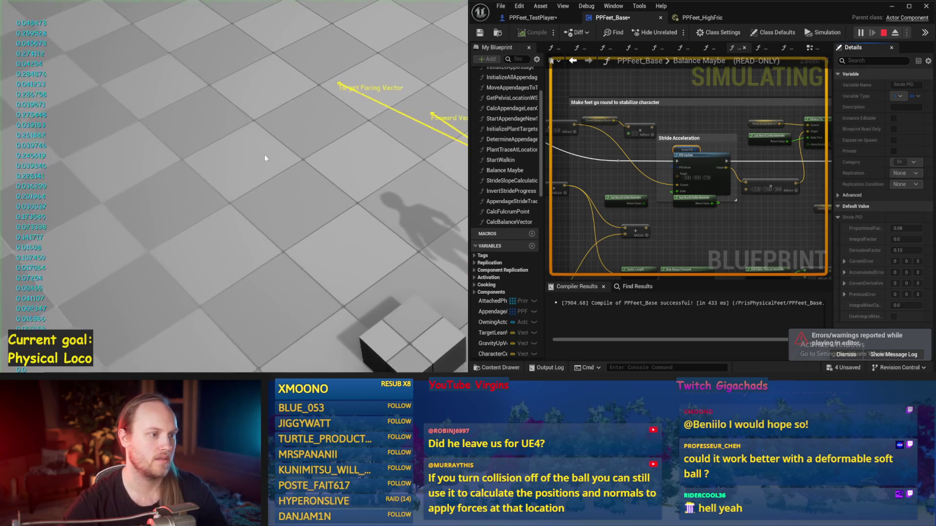
# Watch the 0.08-gain walker, replay and respawn it with R, then stop and save the assets.
pyautogui.click(891, 7)
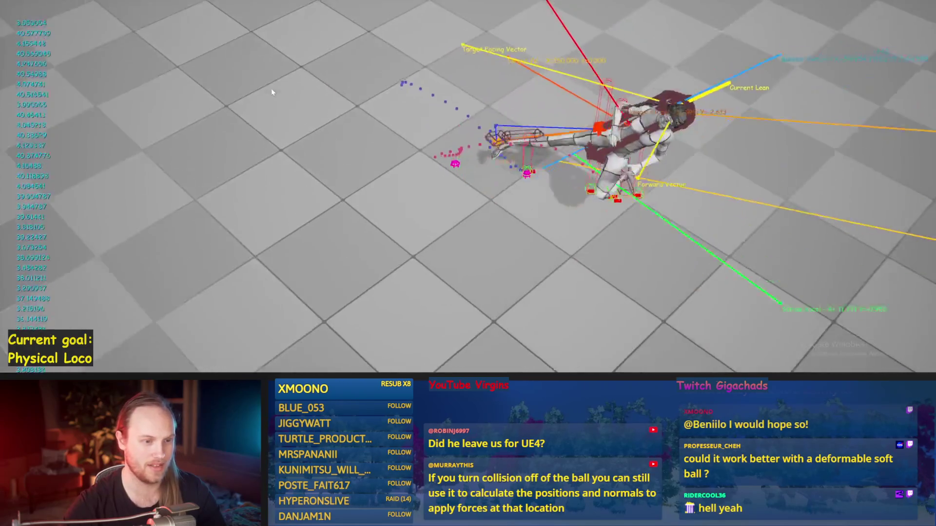
pyautogui.press('Escape')
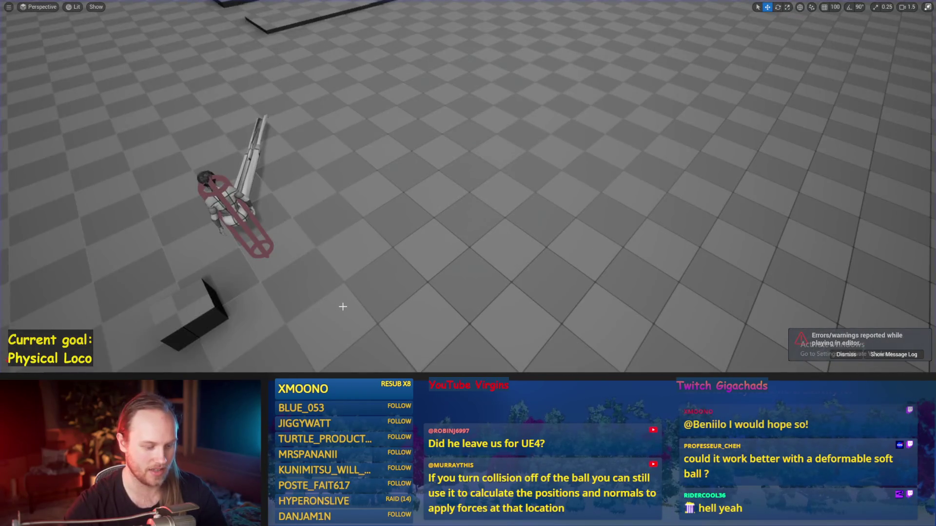
pyautogui.hotkey('alt', 'p')
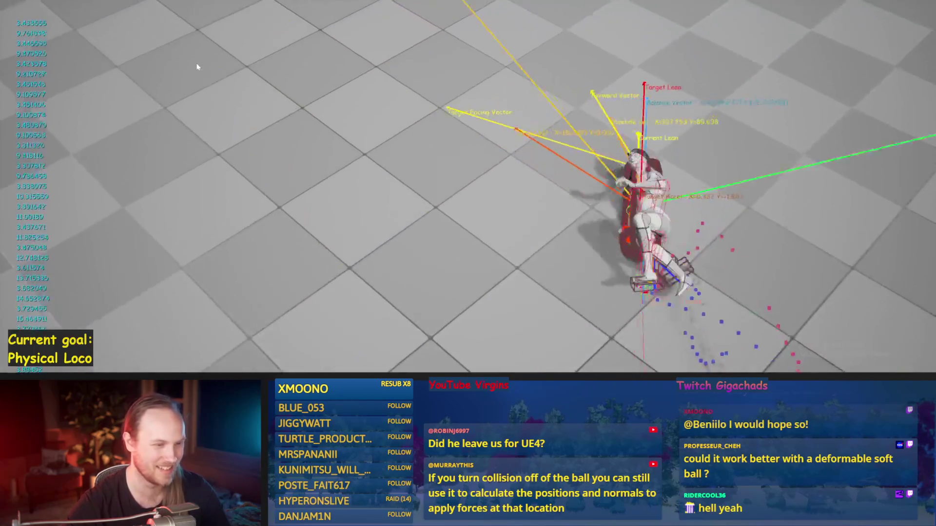
pyautogui.press('r')
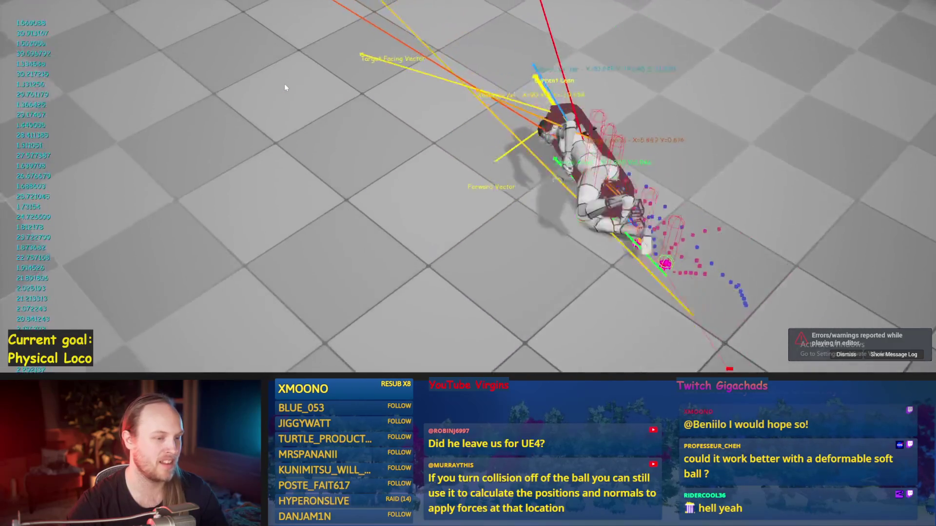
pyautogui.press('Escape')
pyautogui.scroll(-5, 628, 291)
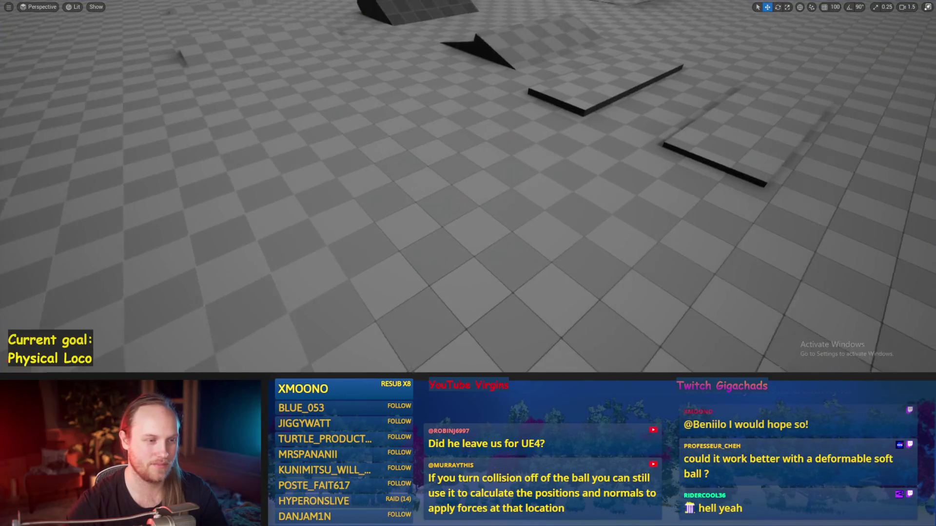
pyautogui.hotkey('ctrl', 's')
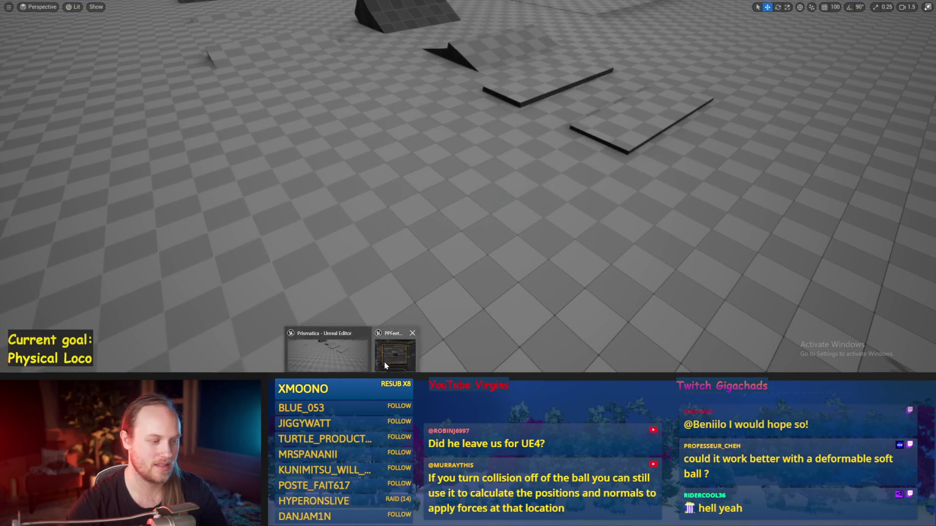
# Run a quick play test from the PPFeet_Base editor, then pan to Balance Maybe's torque sections.
pyautogui.click(385, 366)
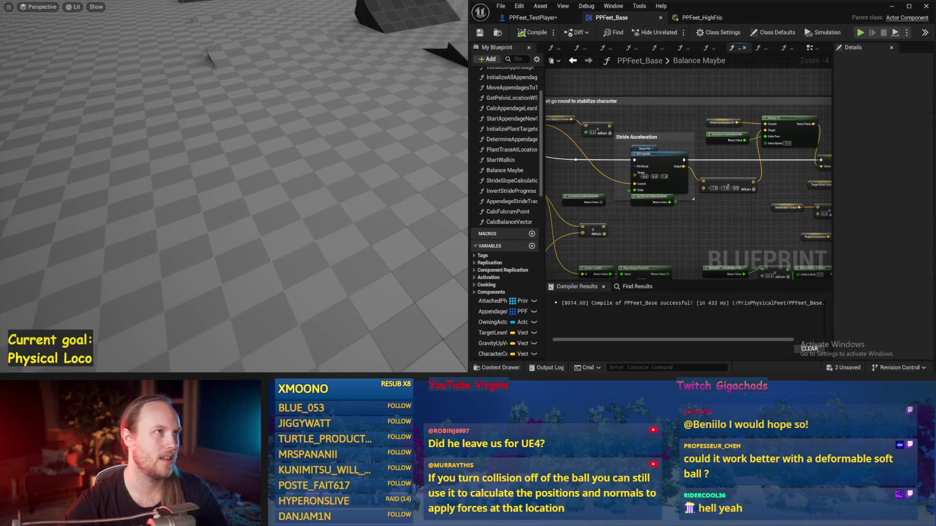
pyautogui.hotkey('alt', 'p')
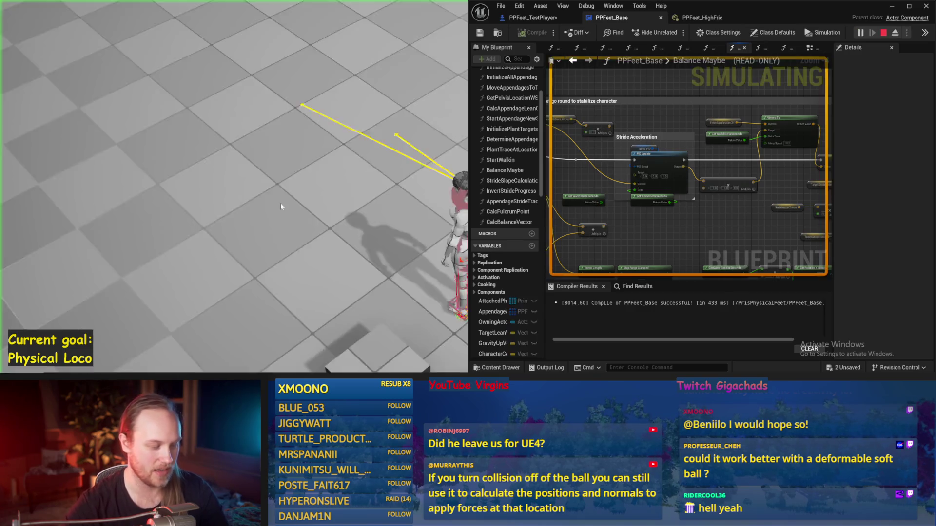
pyautogui.hotkey('alt', 'Tab')
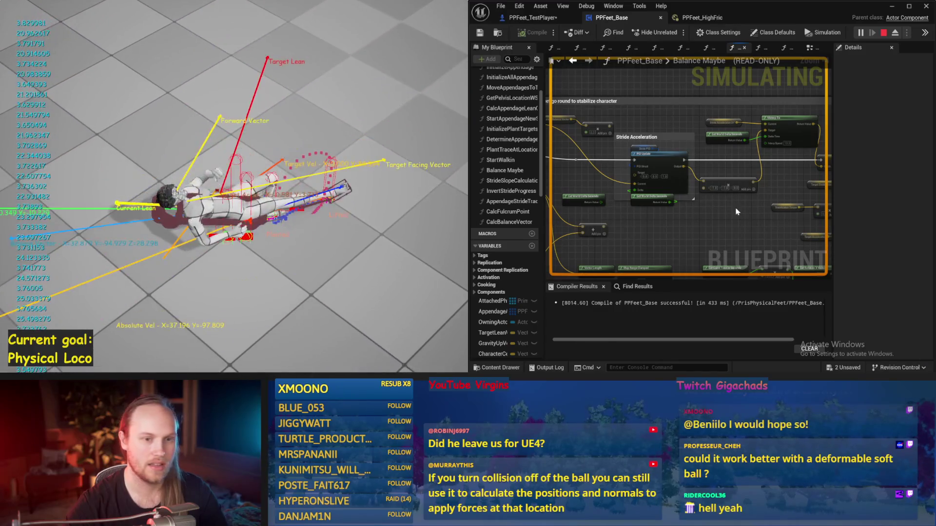
pyautogui.press('Escape')
pyautogui.moveTo(712, 210); pyautogui.dragTo(613, 277)
# Set Out Range B to 0.2 on the Map Range Clamped node feeding Stabilization Strength, then simulate.
pyautogui.scroll(2, 602, 145)
pyautogui.moveTo(517, 194); pyautogui.dragTo(585, 186)
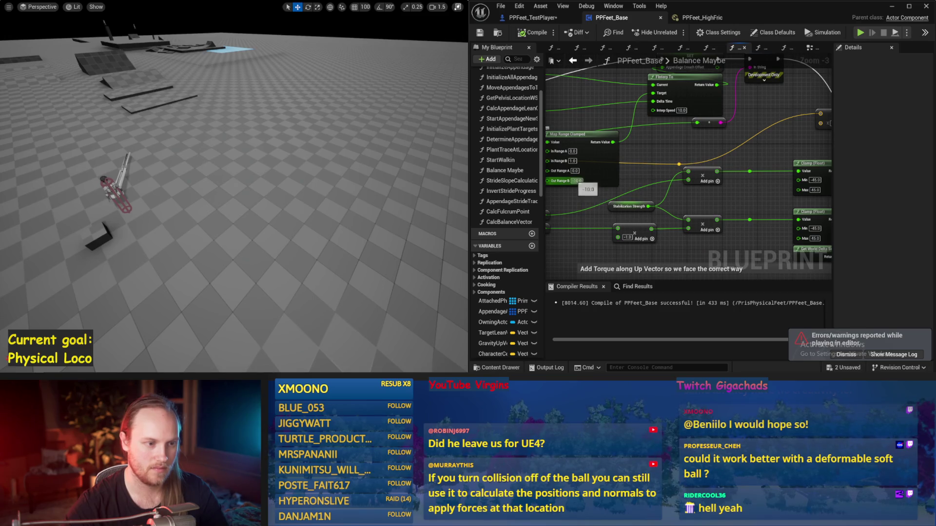
pyautogui.scroll(-1, 633, 195)
pyautogui.moveTo(698, 224)
pyautogui.mouseDown()
pyautogui.moveTo(692, 173)
pyautogui.moveTo(718, 209)
pyautogui.mouseUp()
pyautogui.scroll(1, 677, 206)
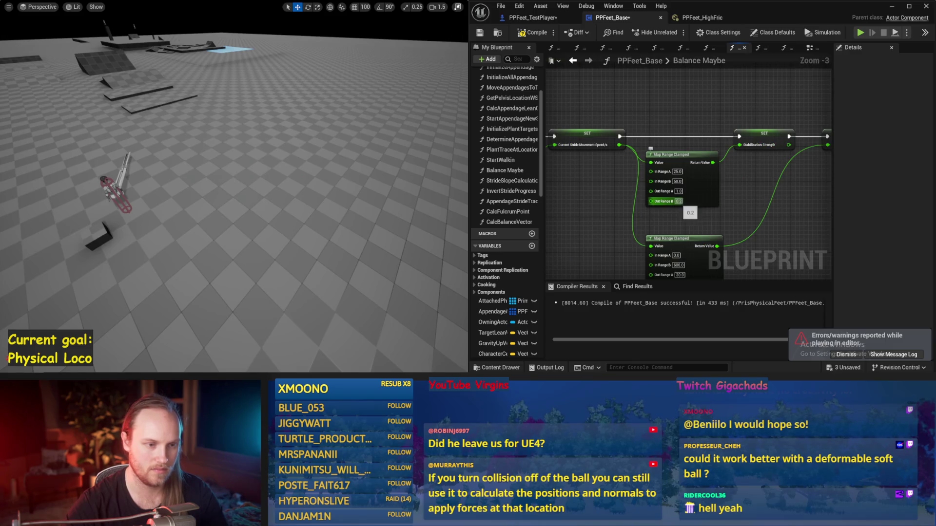
pyautogui.moveTo(252, 189); pyautogui.dragTo(293, 191)
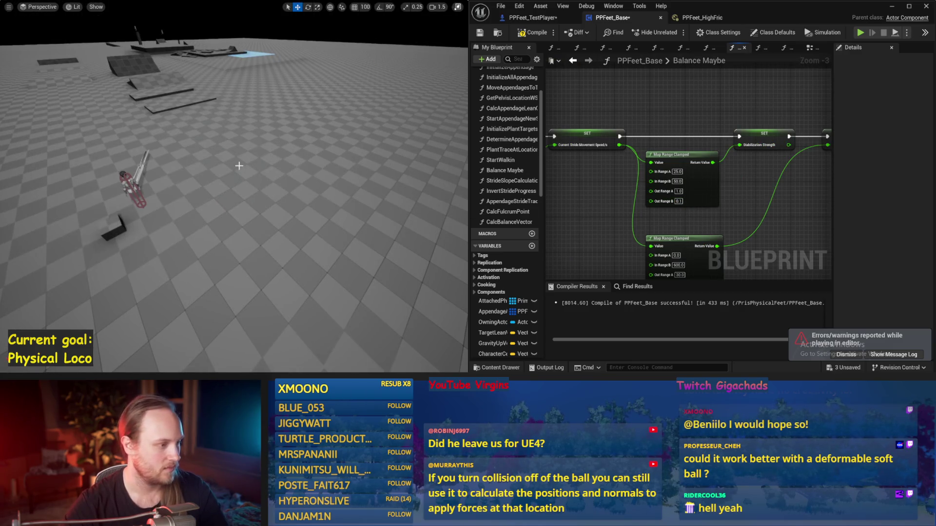
pyautogui.hotkey('alt', 's')
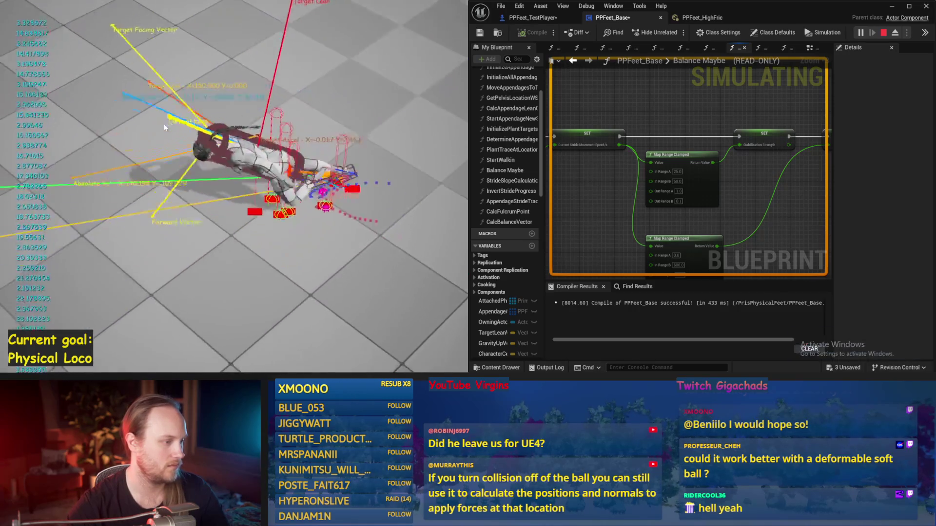
# Rerun the play test with the 0.2 stabilization range, stop it, and save the blueprint.
pyautogui.press('Escape')
pyautogui.hotkey('alt', 's')
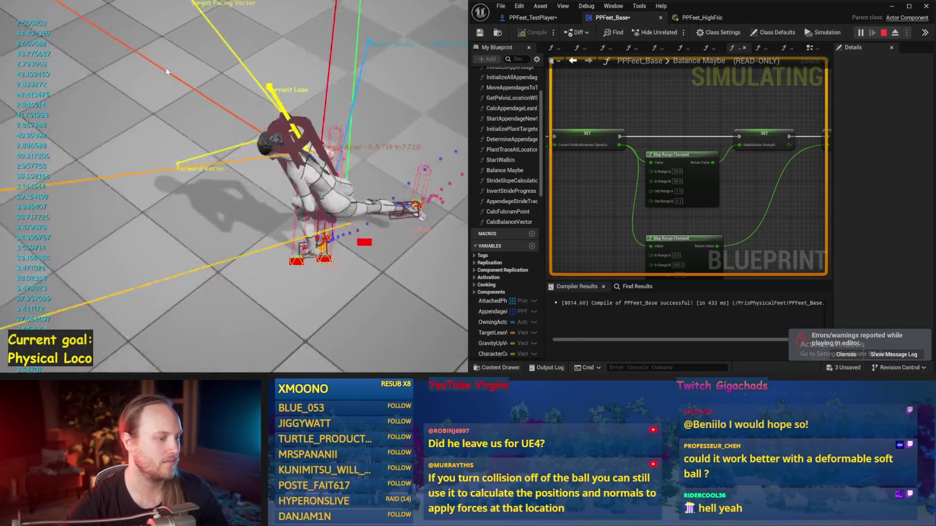
pyautogui.press('Escape')
pyautogui.hotkey('ctrl', 's')
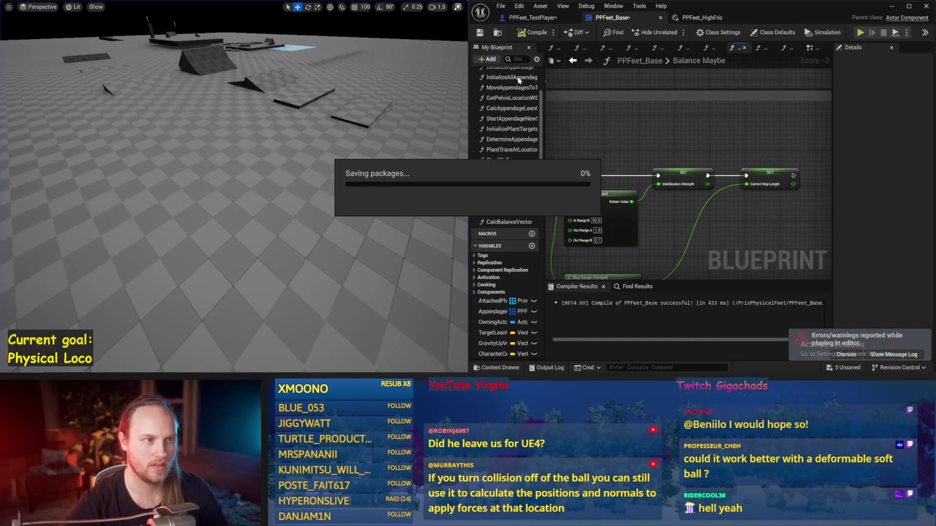
# Maximize the PPFeet_Base editor, pan the Balance Maybe graph, then open InitializeAppendage and InitializeAllAppendages.
pyautogui.click(910, 7)
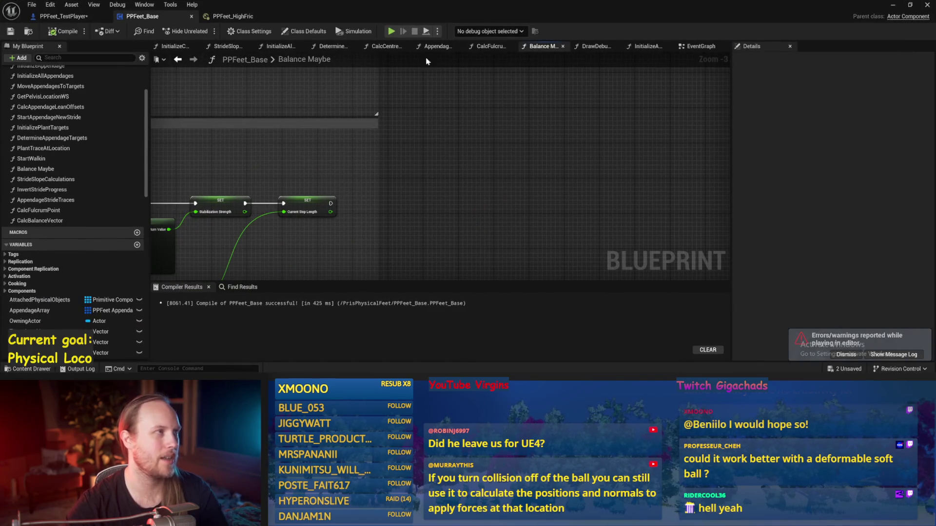
pyautogui.moveTo(549, 151); pyautogui.dragTo(514, 179)
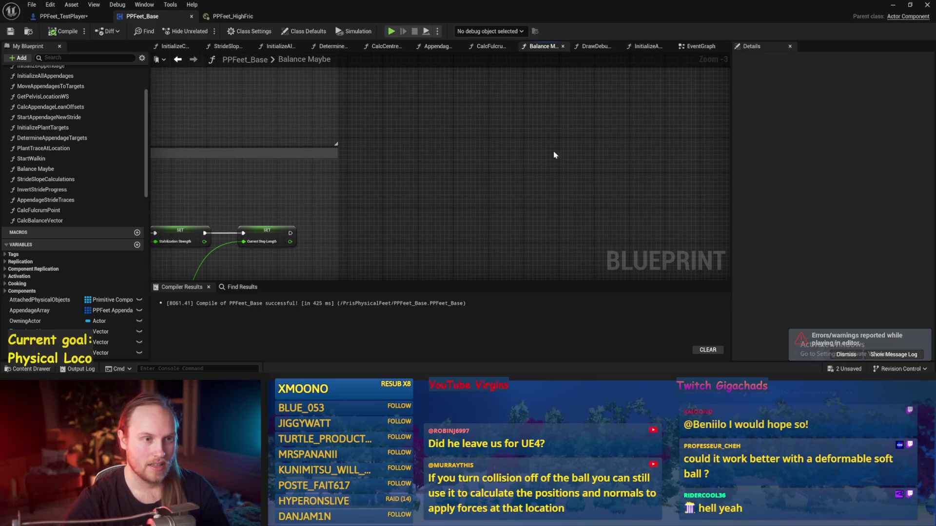
pyautogui.moveTo(580, 196); pyautogui.dragTo(505, 205)
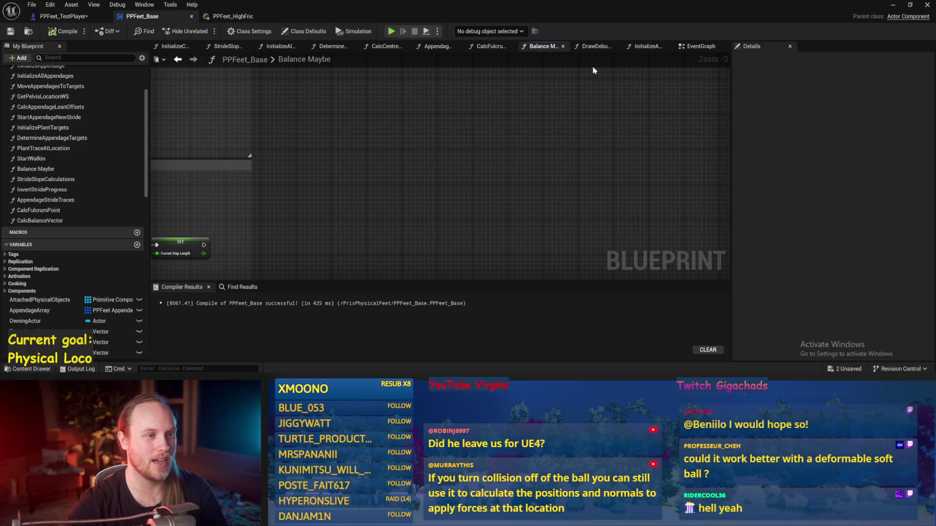
pyautogui.click(649, 47)
pyautogui.scroll(5, 547, 163)
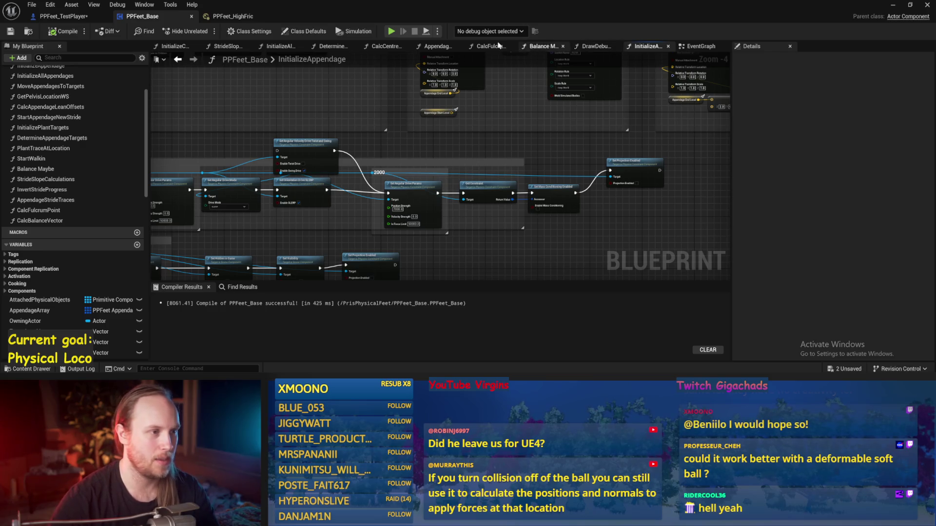
pyautogui.click(281, 45)
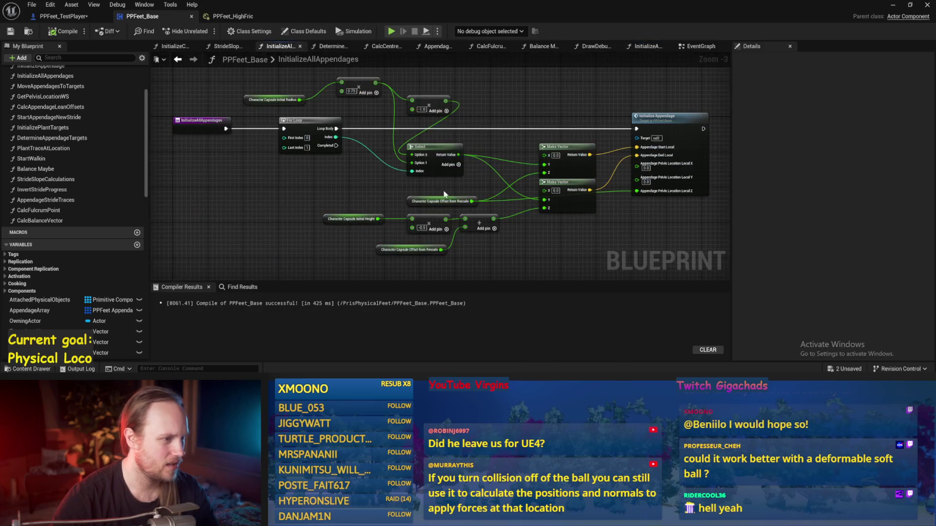
# Check that Set Angular Drive Params' In Force Limit stays 50000.0, then minimize the blueprint editor.
pyautogui.hotkey('alt', 'Left')
pyautogui.scroll(2, 574, 125)
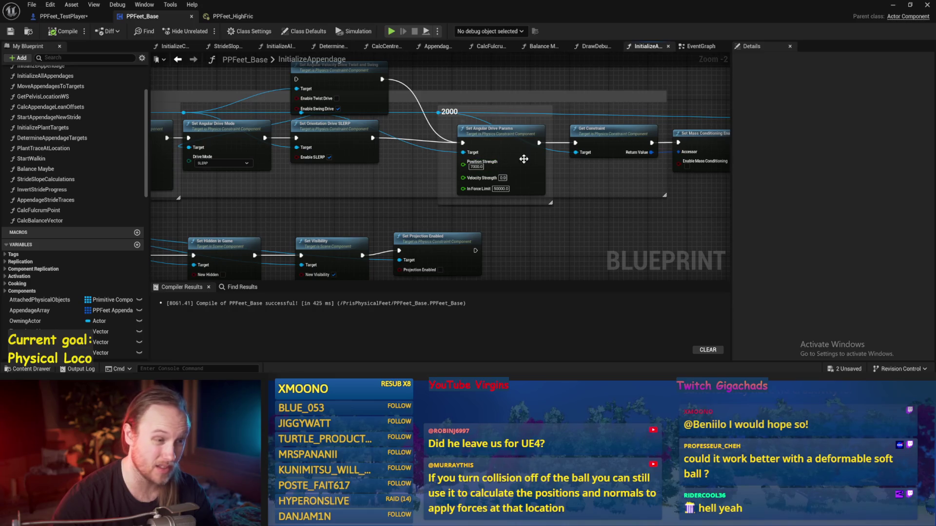
pyautogui.click(524, 156)
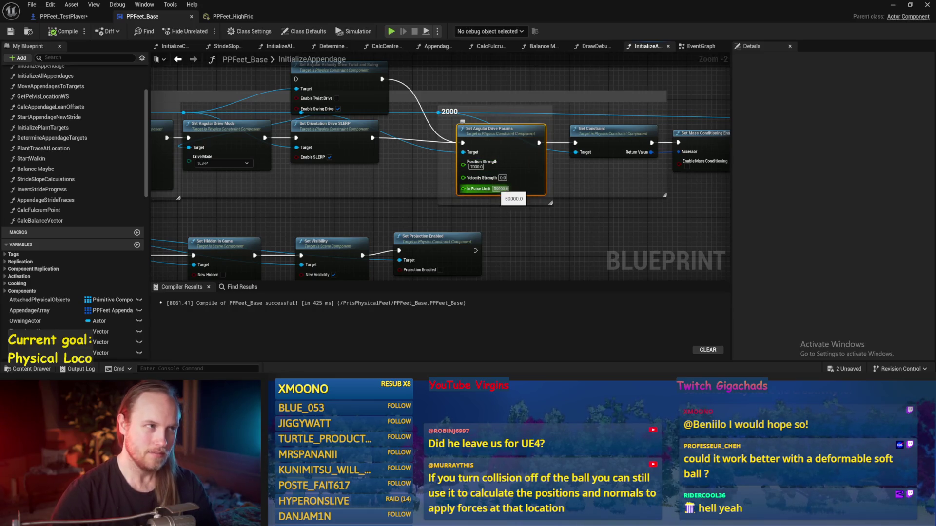
pyautogui.click(501, 189)
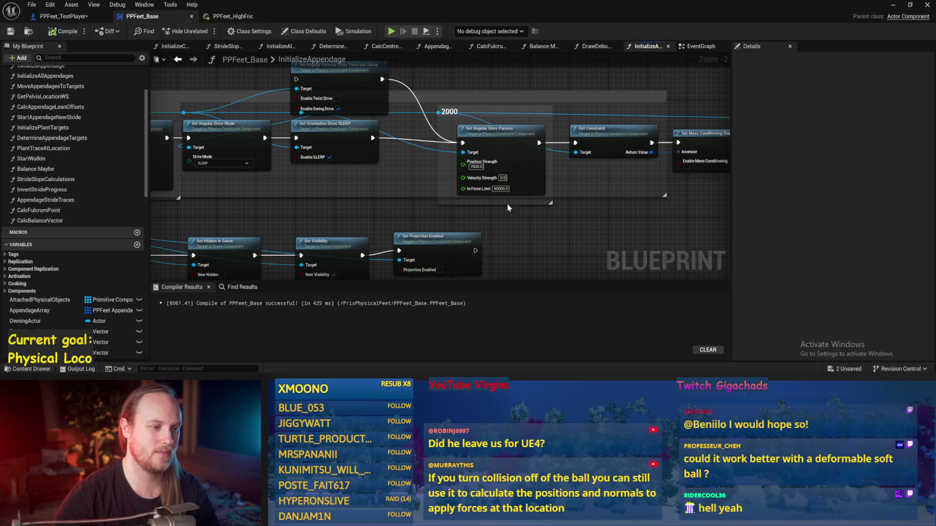
pyautogui.scroll(2, 521, 226)
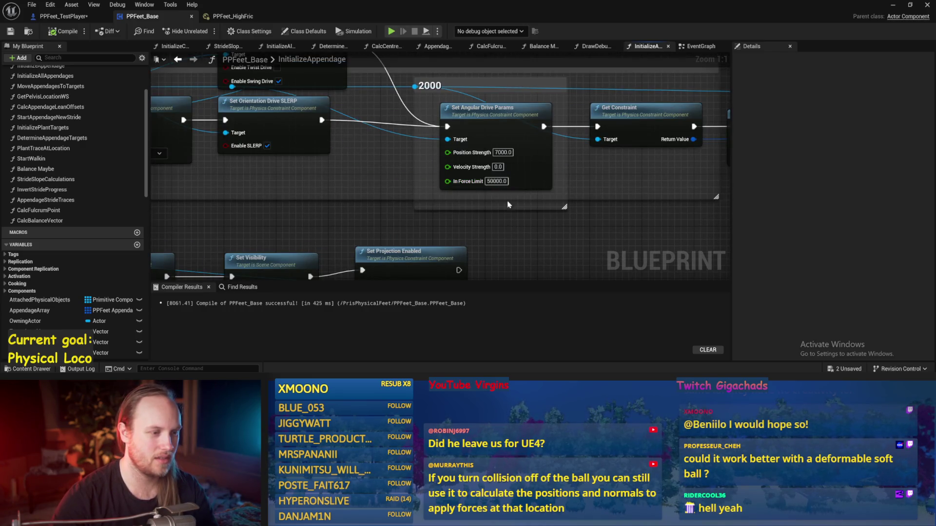
pyautogui.click(494, 221)
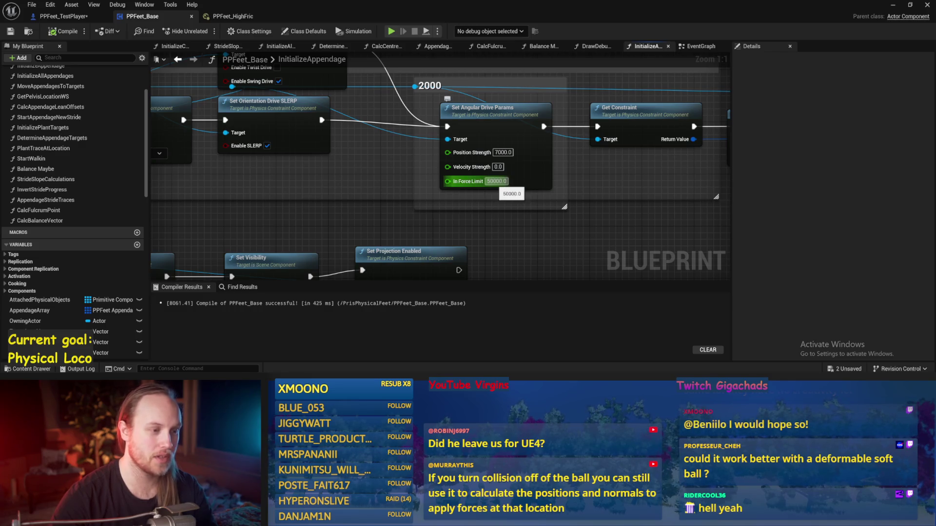
pyautogui.click(496, 181)
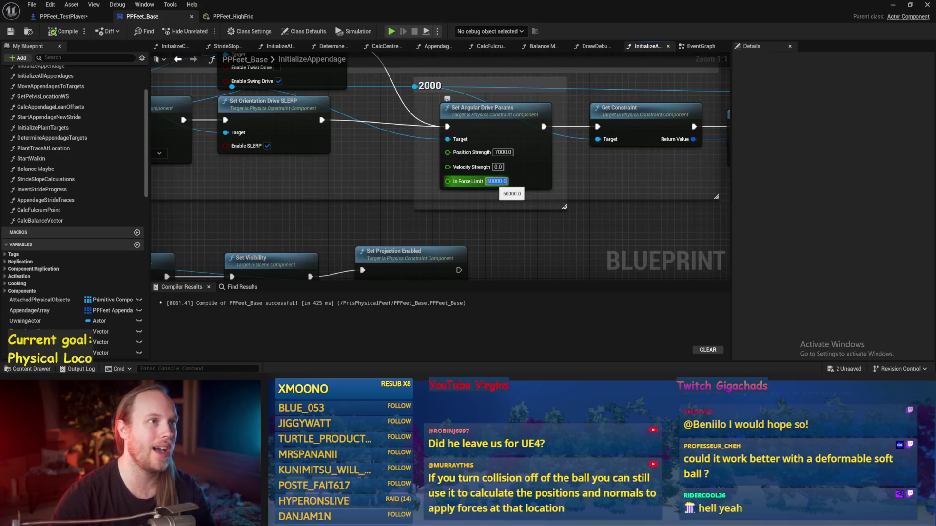
pyautogui.click(600, 232)
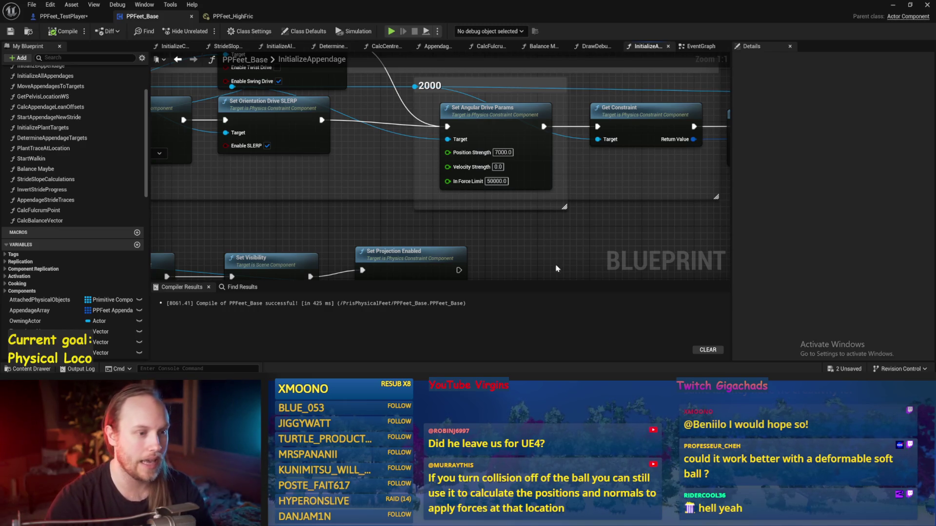
pyautogui.moveTo(557, 269); pyautogui.dragTo(584, 223)
pyautogui.click(893, 5)
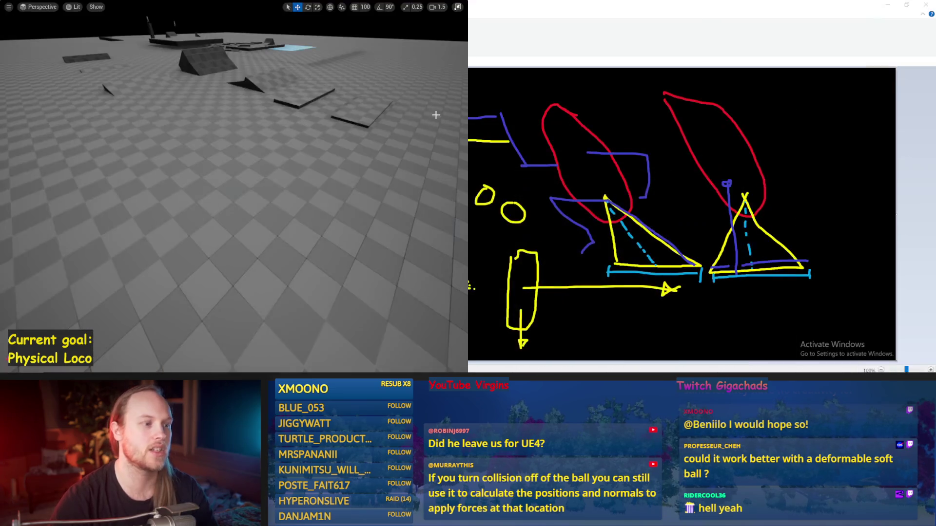
# Play the level twice with Alt+P to watch the walking character, stopping each run with Esc.
pyautogui.hotkey('alt', 'p')
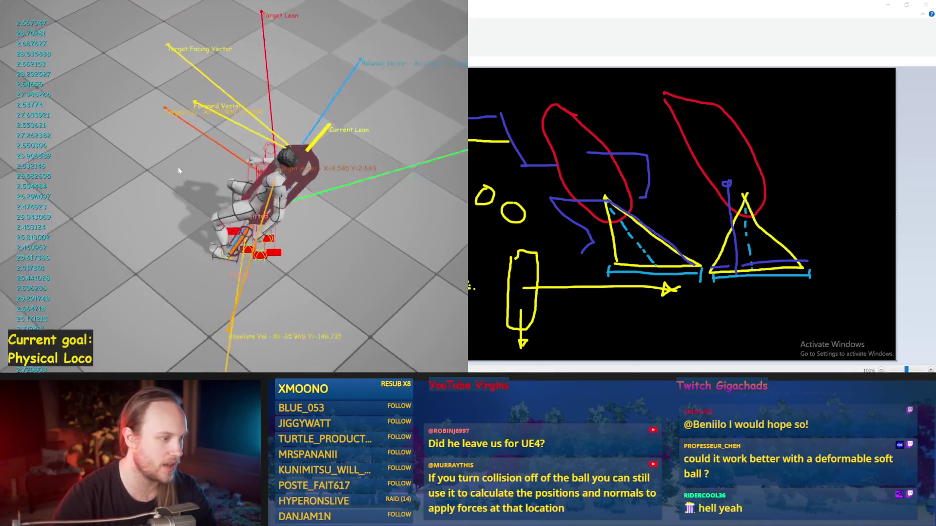
pyautogui.press('Escape')
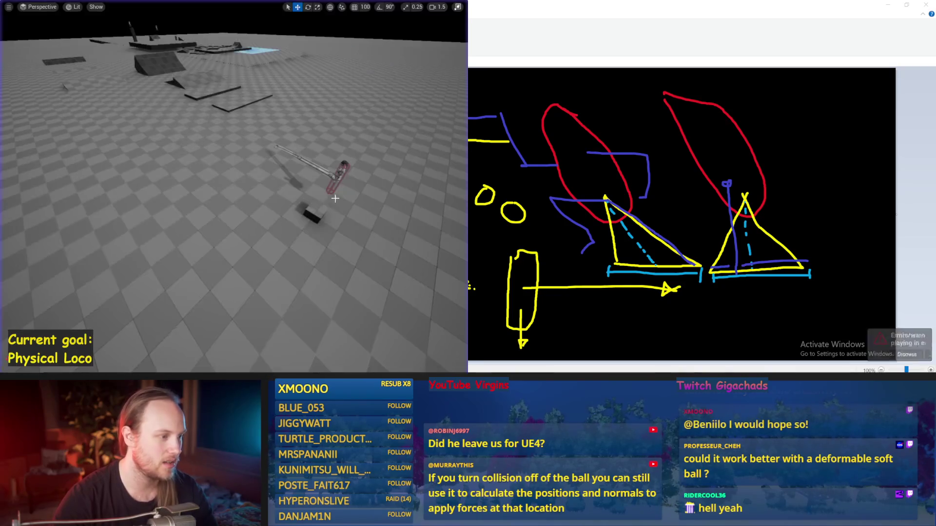
pyautogui.press('w')
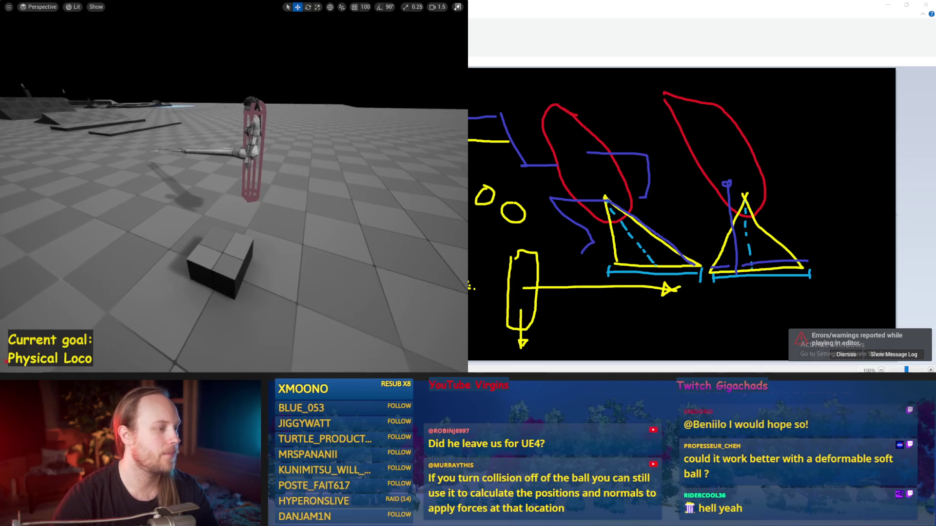
pyautogui.hotkey('alt', 'p')
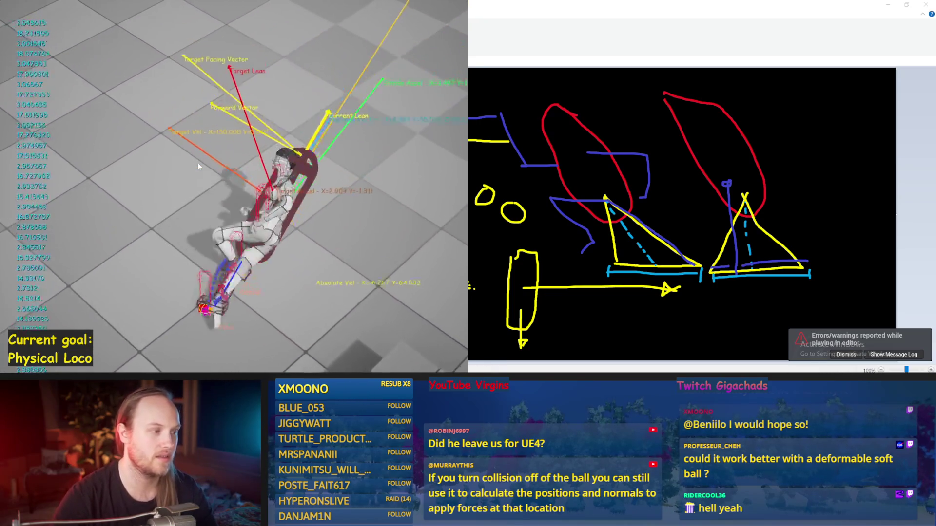
pyautogui.press('Escape')
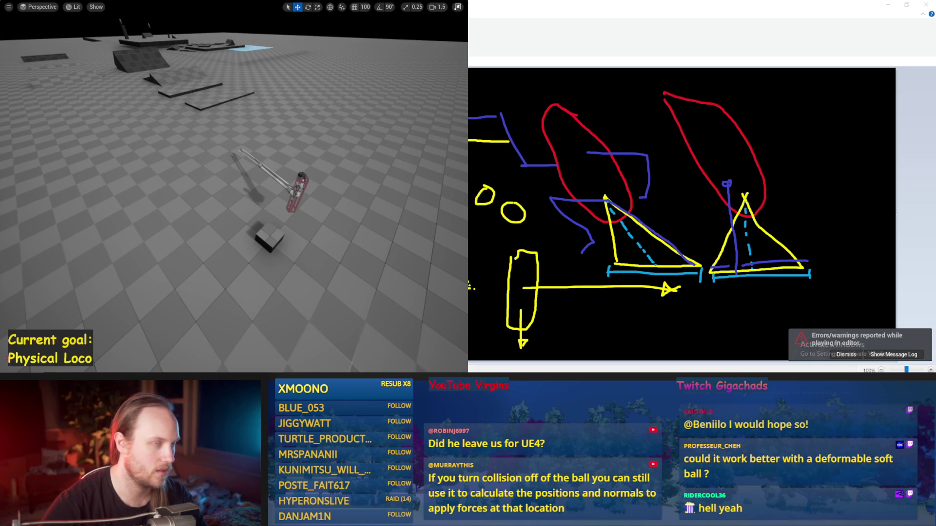
# Select the level floor and bring the PPFeet_Base blueprint editor back to the front.
pyautogui.click(236, 287)
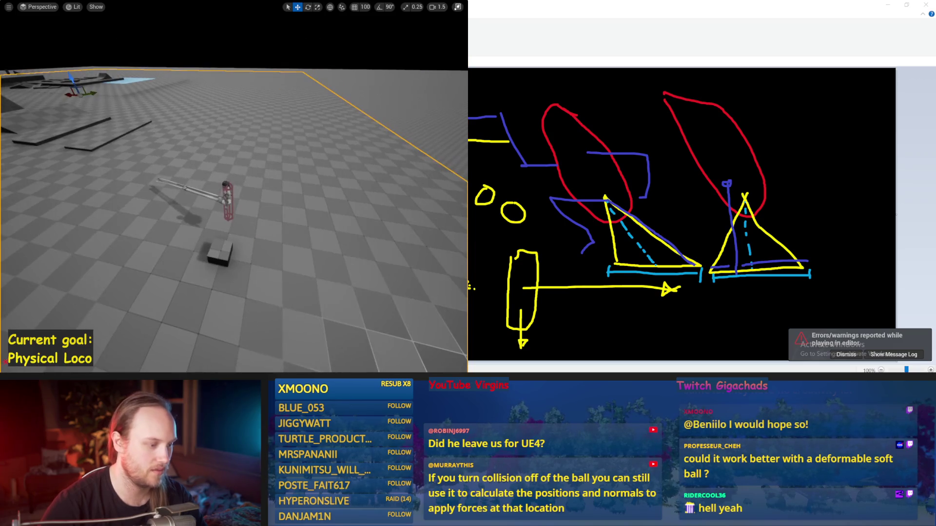
pyautogui.moveTo(366, 368)
pyautogui.click(385, 347)
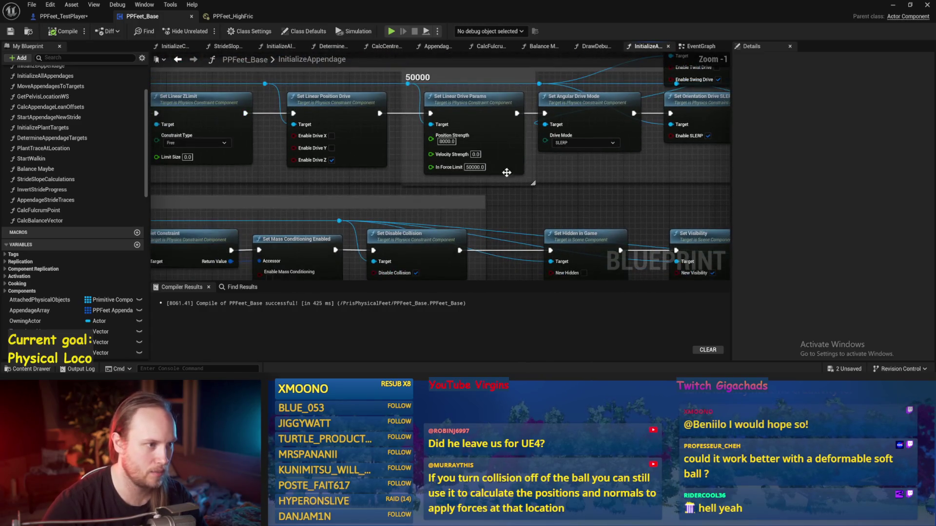
# Commit 50000 as the Set Linear Drive Params In Force Limit and pan to the angular drive nodes.
pyautogui.scroll(-1, 497, 167)
pyautogui.moveTo(498, 167)
pyautogui.mouseDown()
pyautogui.moveTo(549, 272)
pyautogui.moveTo(545, 180)
pyautogui.moveTo(581, 165)
pyautogui.mouseUp()
pyautogui.press('Return')
pyautogui.scroll(-2, 616, 172)
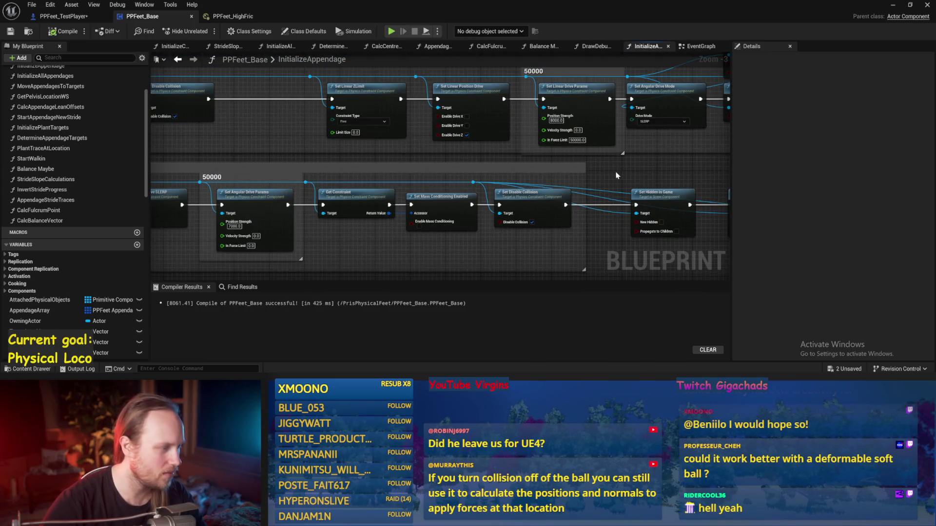
pyautogui.moveTo(423, 235); pyautogui.dragTo(527, 218)
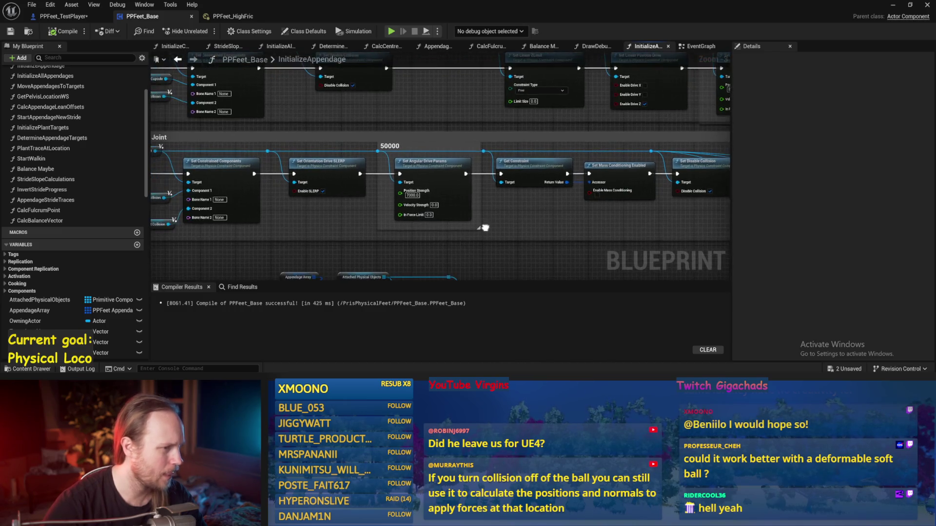
pyautogui.moveTo(336, 198); pyautogui.dragTo(349, 178)
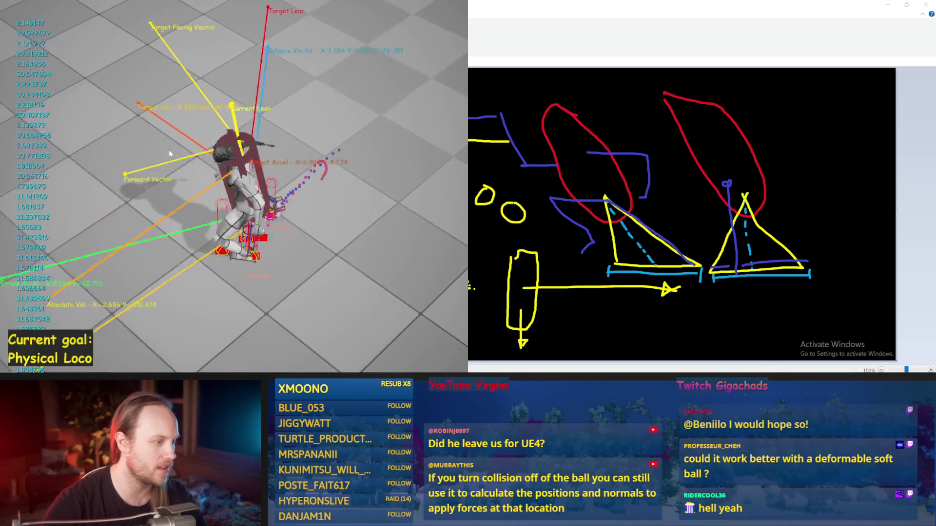
# Rerun the play test twice with the 50000 force limit, watching the character stand, step and fall.
pyautogui.press('Escape')
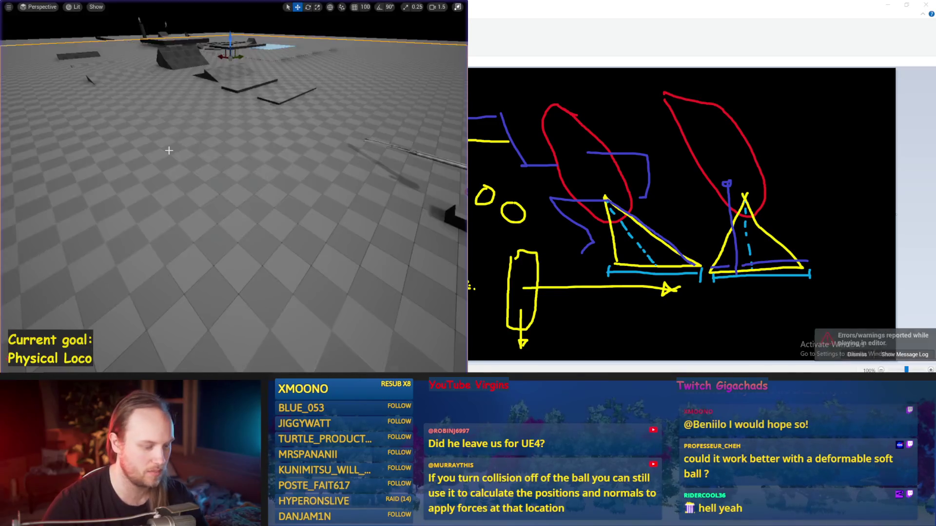
pyautogui.hotkey('alt', 'p')
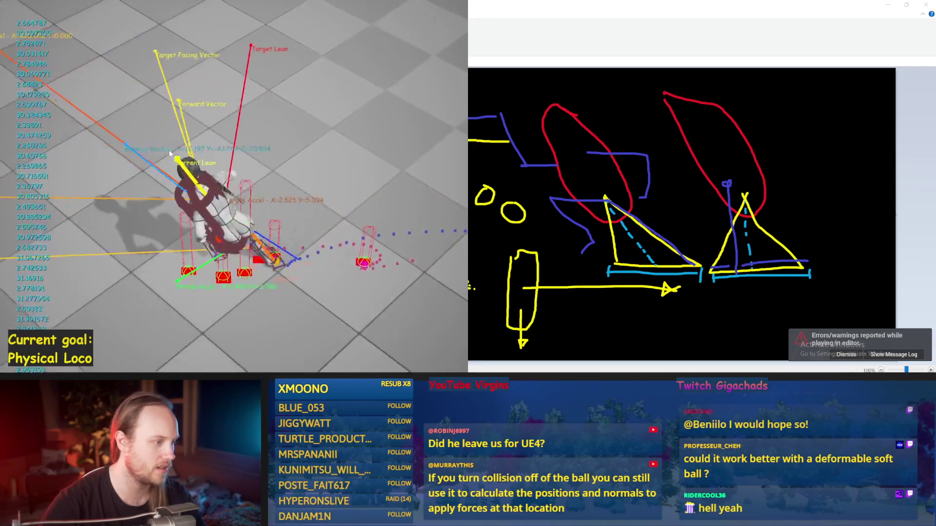
pyautogui.press('Escape')
pyautogui.hotkey('alt', 'p')
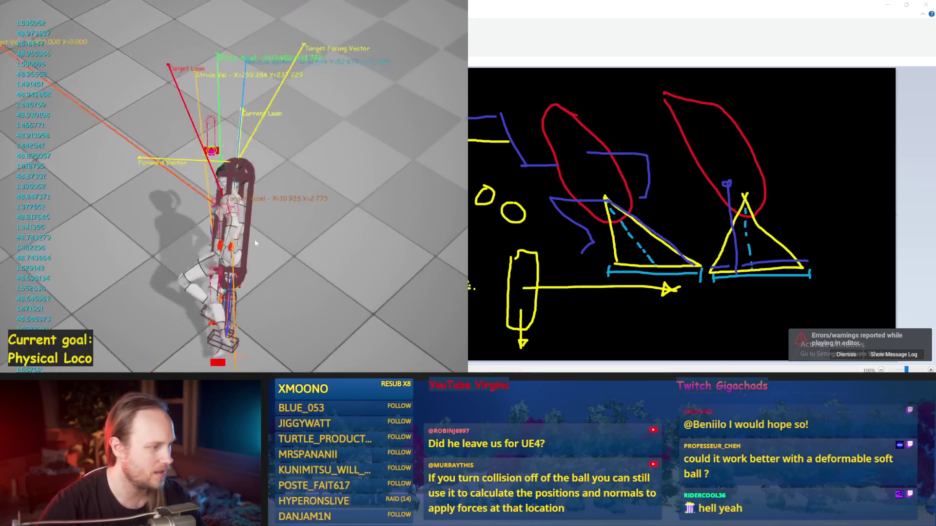
pyautogui.press('Escape')
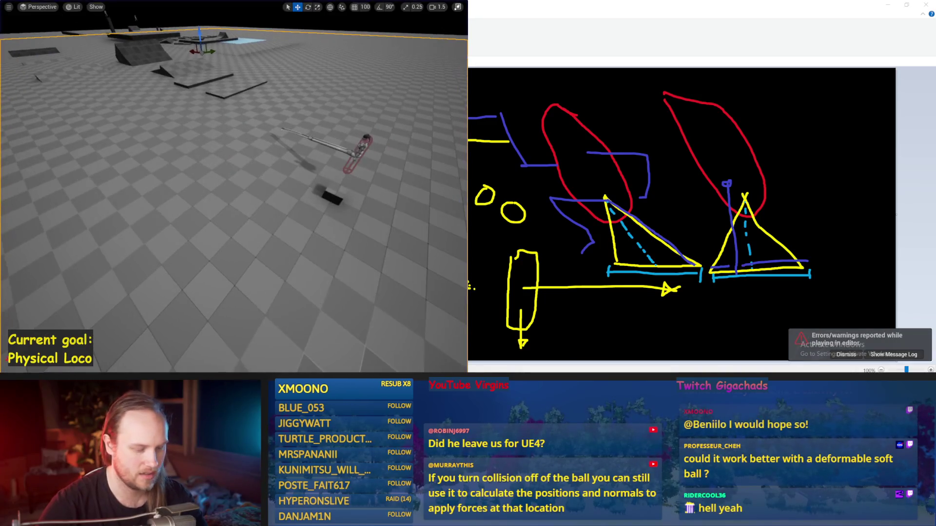
pyautogui.click(32, 6)
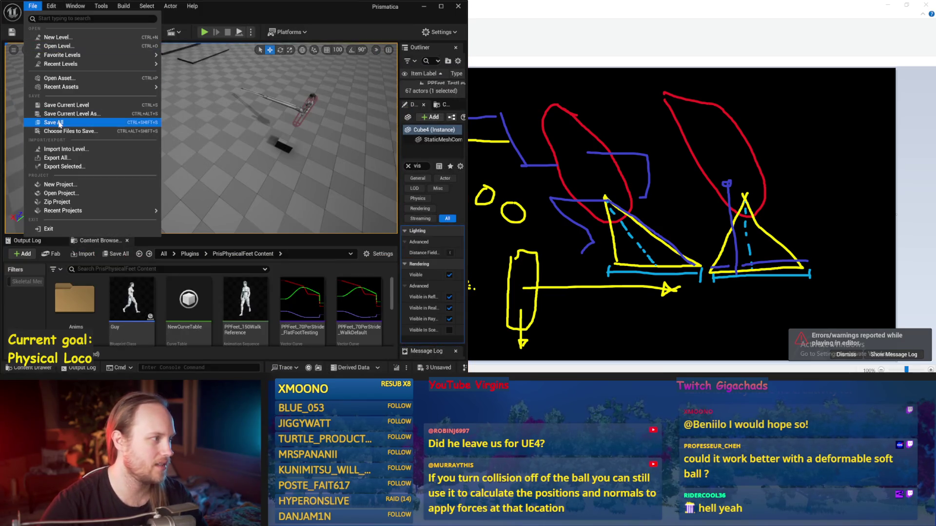
# Run File > Save All for every modified asset, then switch to the Paint sketch.
pyautogui.click(54, 122)
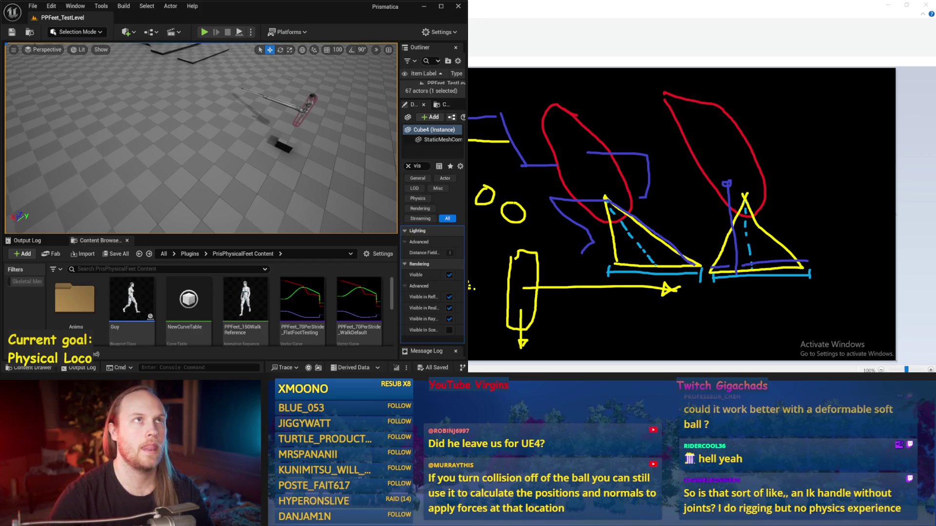
pyautogui.hotkey('alt', 'Tab')
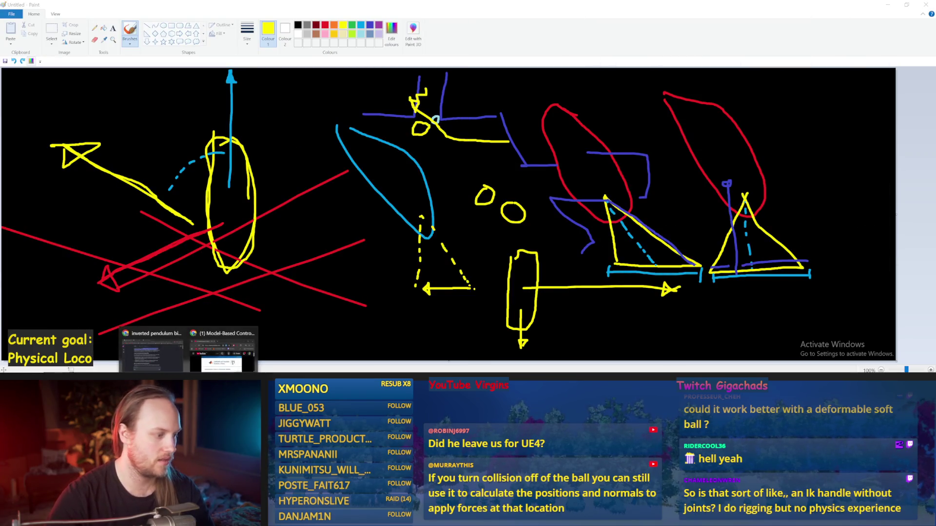
# Maximize the YouTube window and seek the humanoid walking video to the Linear Inverted Pendulum Mode slide.
pyautogui.click(215, 346)
pyautogui.doubleClick(591, 169)
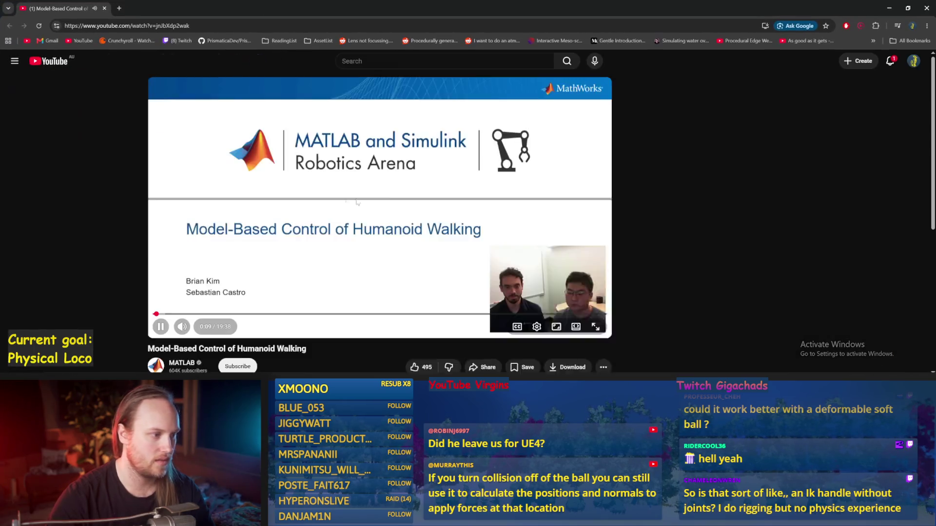
pyautogui.doubleClick(144, 311)
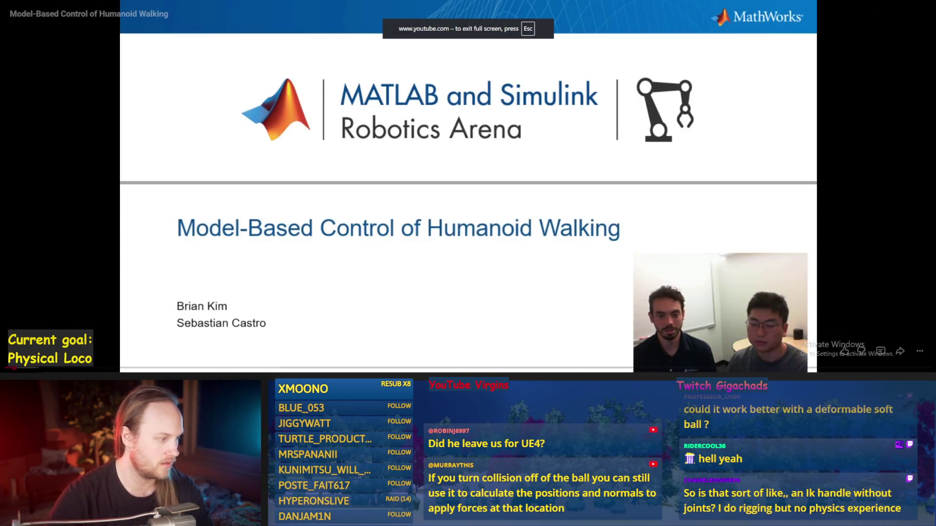
pyautogui.moveTo(19, 369); pyautogui.dragTo(32, 370)
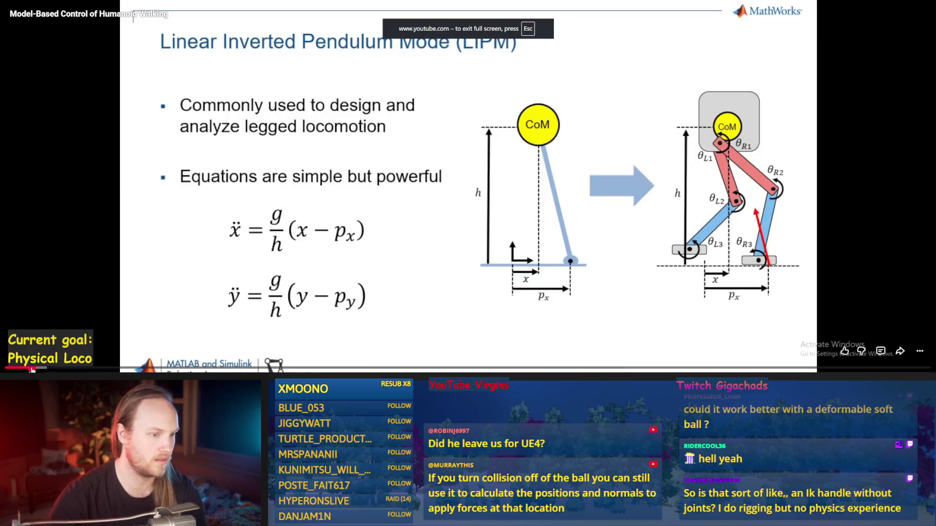
pyautogui.press('Right')
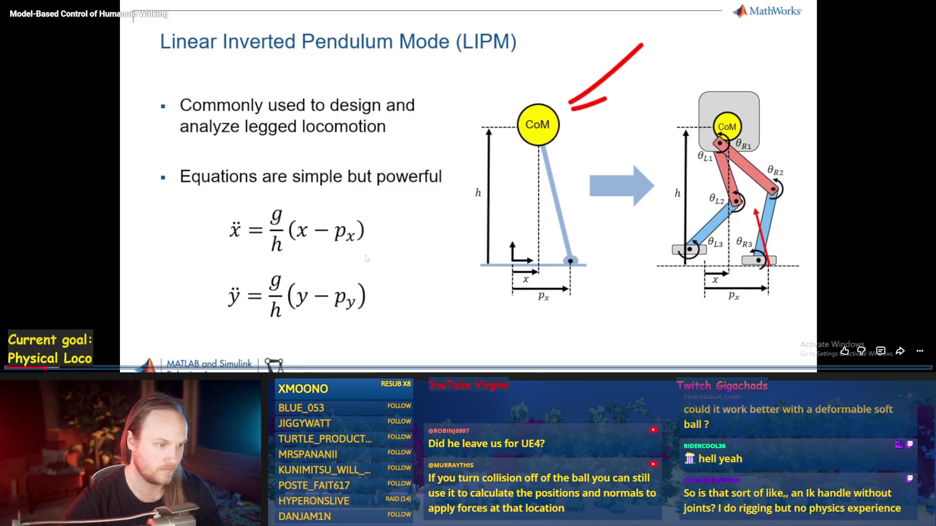
pyautogui.press('Escape')
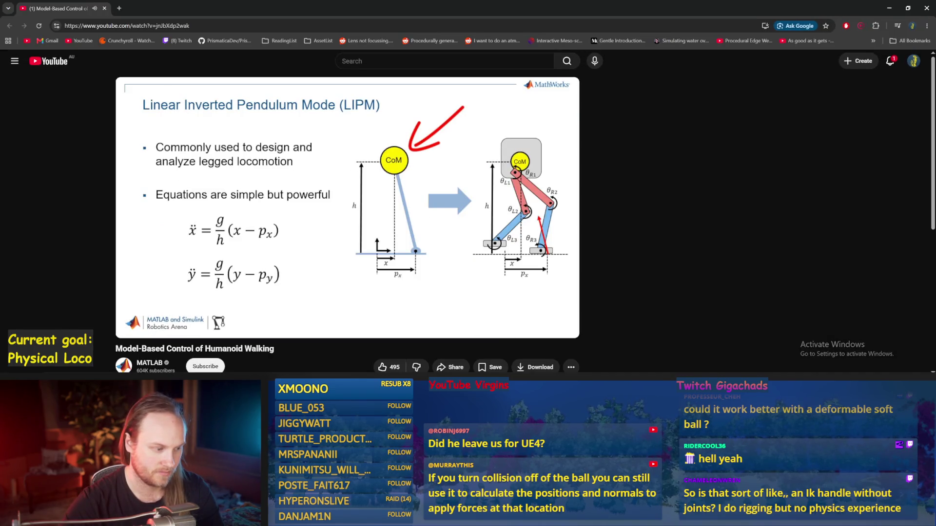
# Lower the music player volume to 16 and return the video to full screen.
pyautogui.click(331, 336)
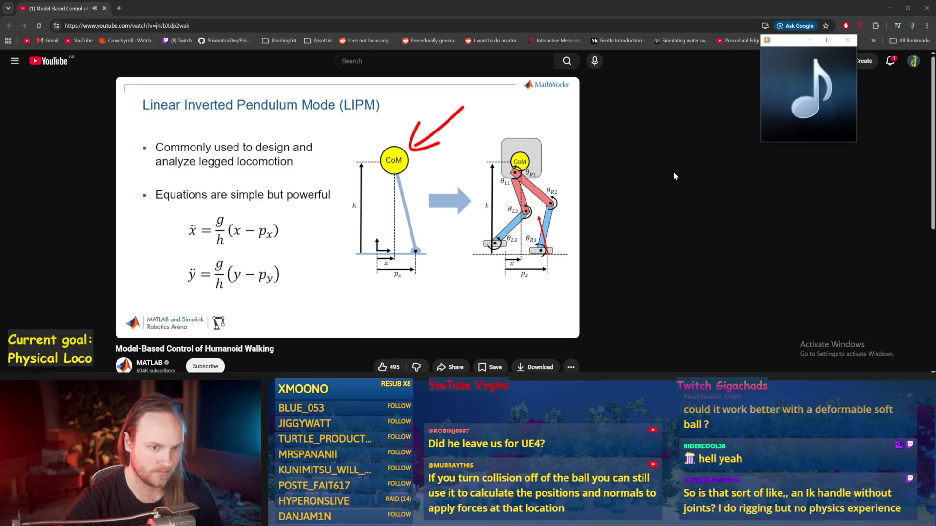
pyautogui.moveTo(843, 132)
pyautogui.moveTo(841, 134); pyautogui.dragTo(826, 134)
pyautogui.doubleClick(340, 244)
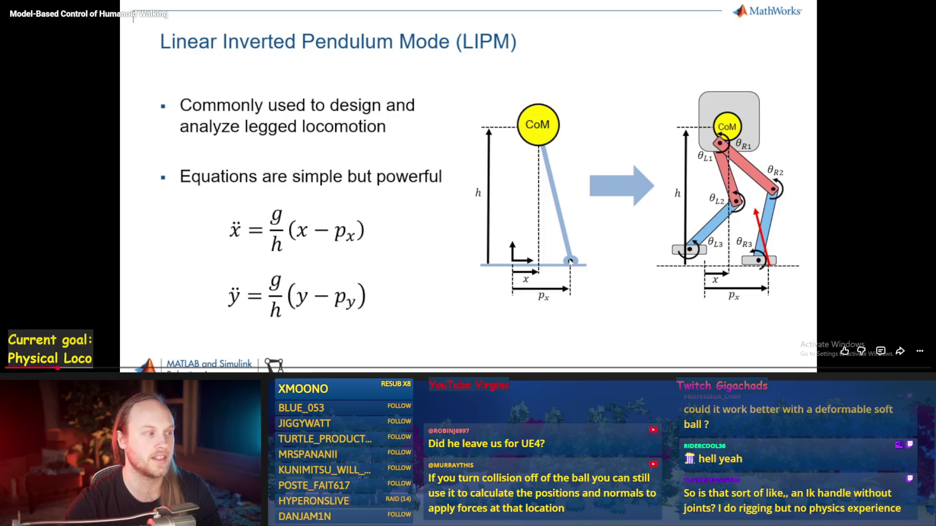
# Pause and resume the full-screen video, letting it play to the Our Design Workflow slide.
pyautogui.moveTo(590, 255)
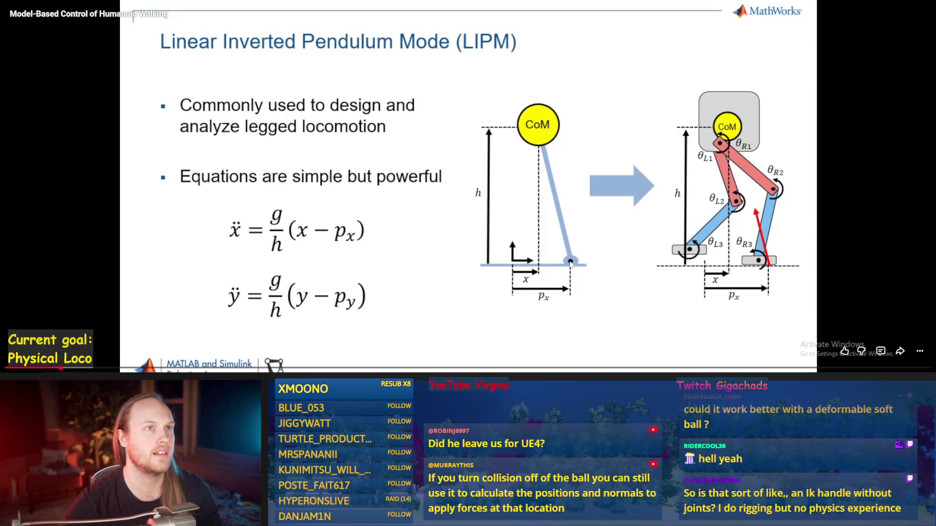
pyautogui.click(399, 178)
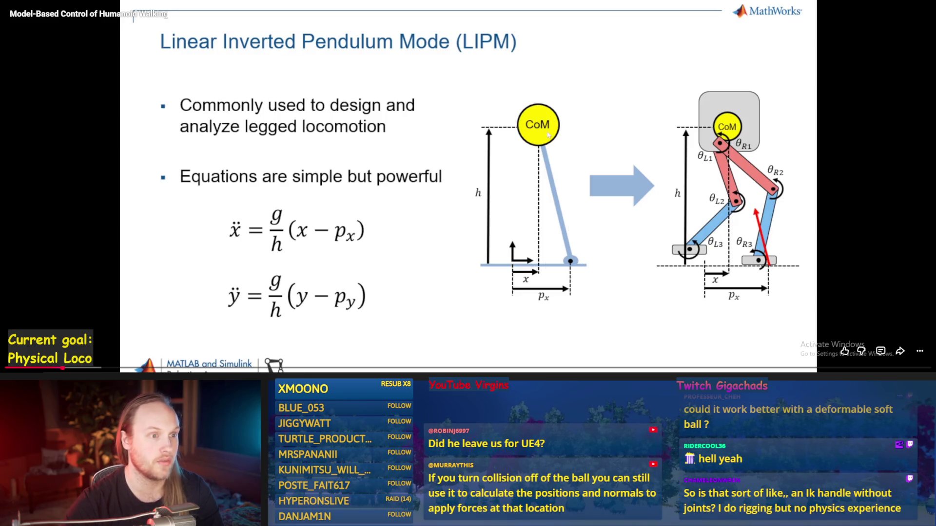
pyautogui.click(589, 260)
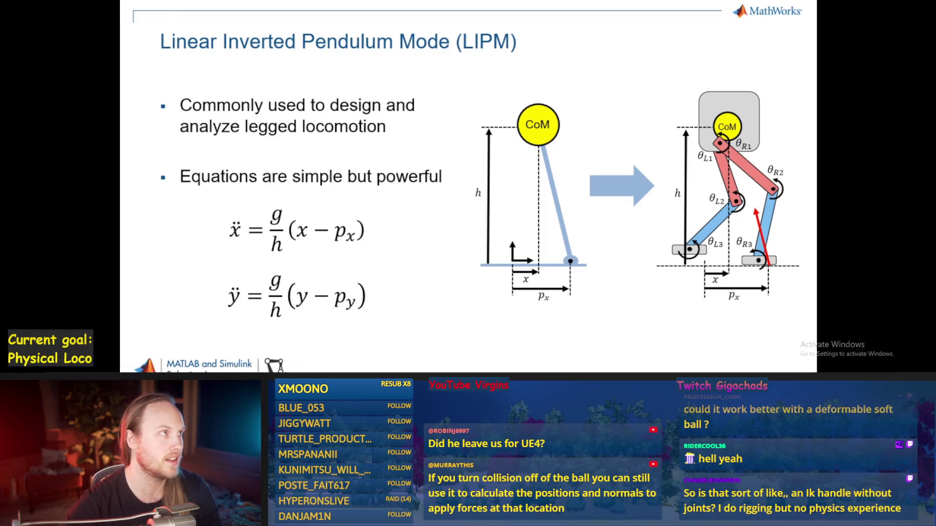
pyautogui.moveTo(556, 267)
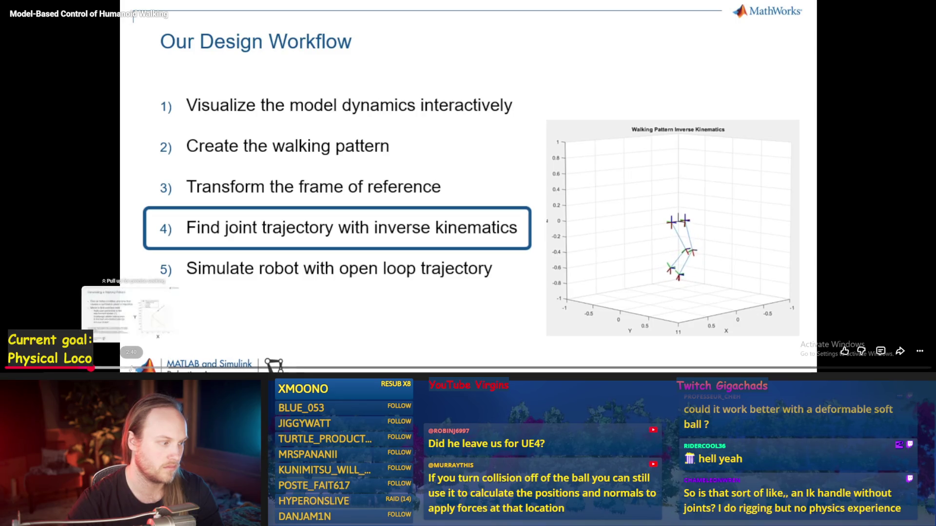
# Skip the video ahead through the walking pattern, LIPM app and Live Editor slides to the walking plot.
pyautogui.click(132, 367)
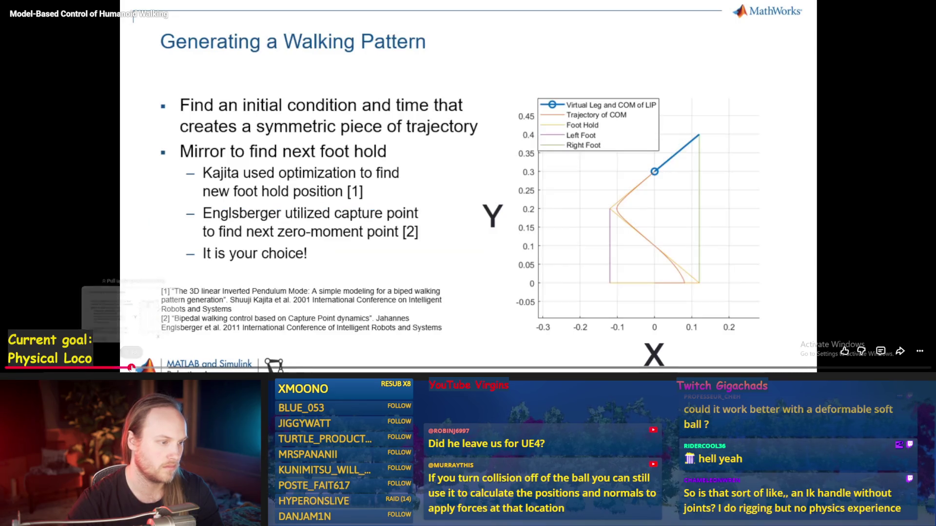
pyautogui.click(178, 368)
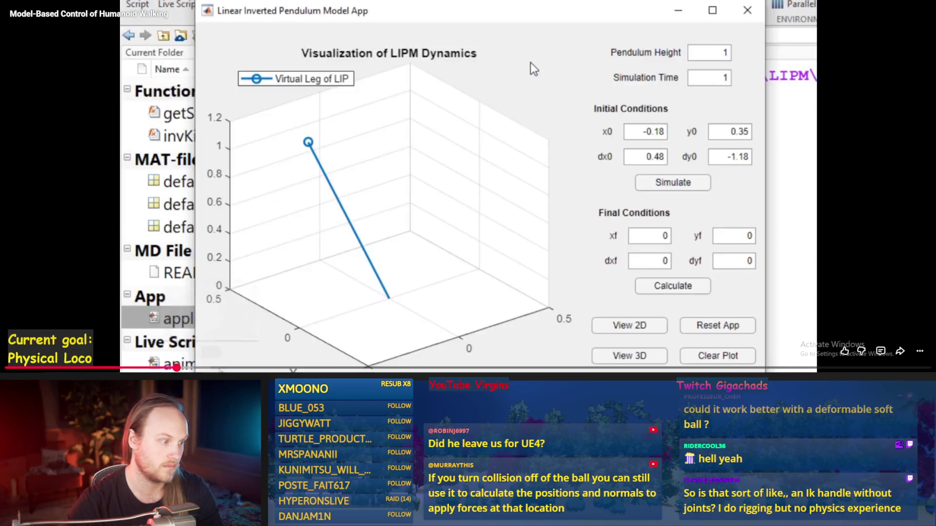
pyautogui.click(220, 368)
pyautogui.click(255, 368)
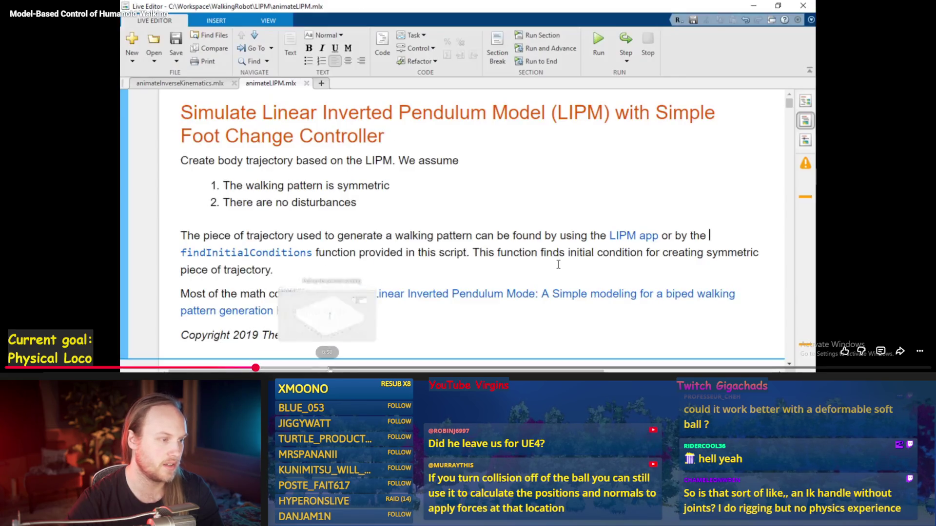
pyautogui.click(328, 368)
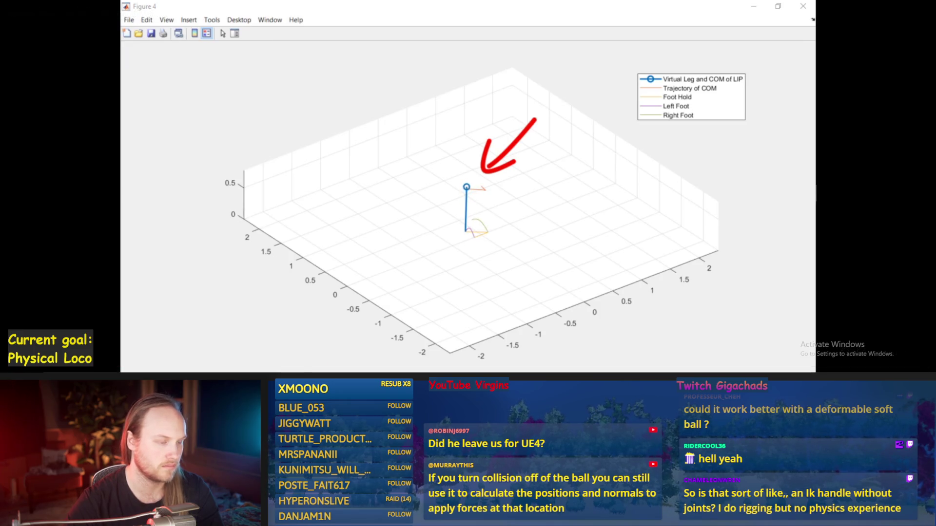
pyautogui.moveTo(475, 223)
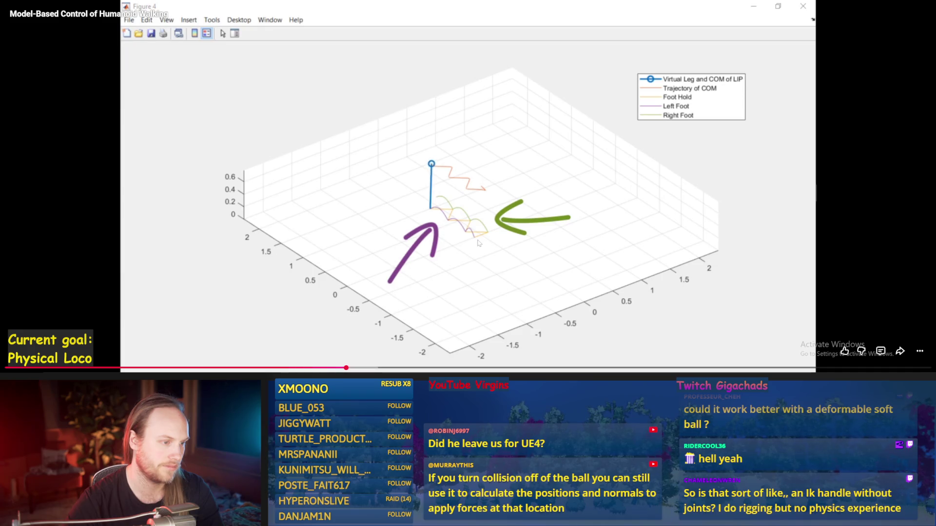
# Pause the video, exit full screen, and return to the Unreal blueprint editor.
pyautogui.click(435, 199)
pyautogui.press('Escape')
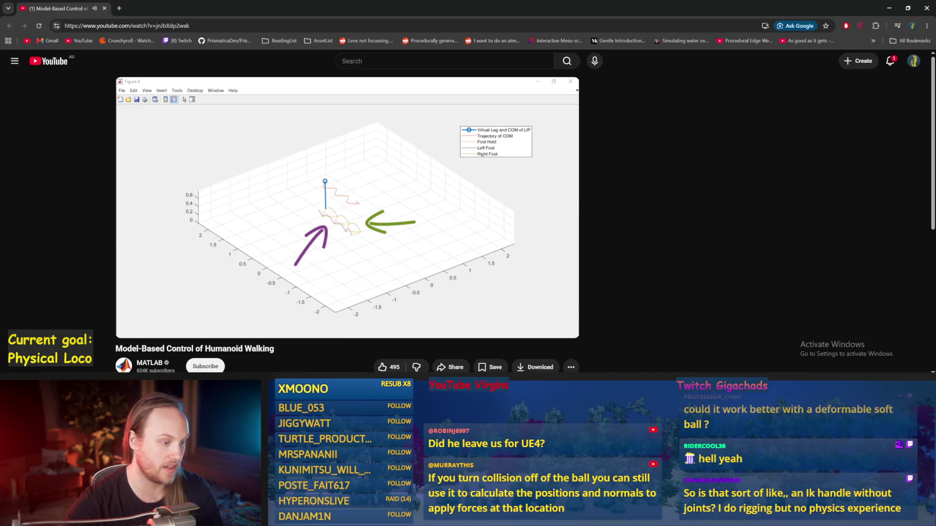
pyautogui.click(375, 347)
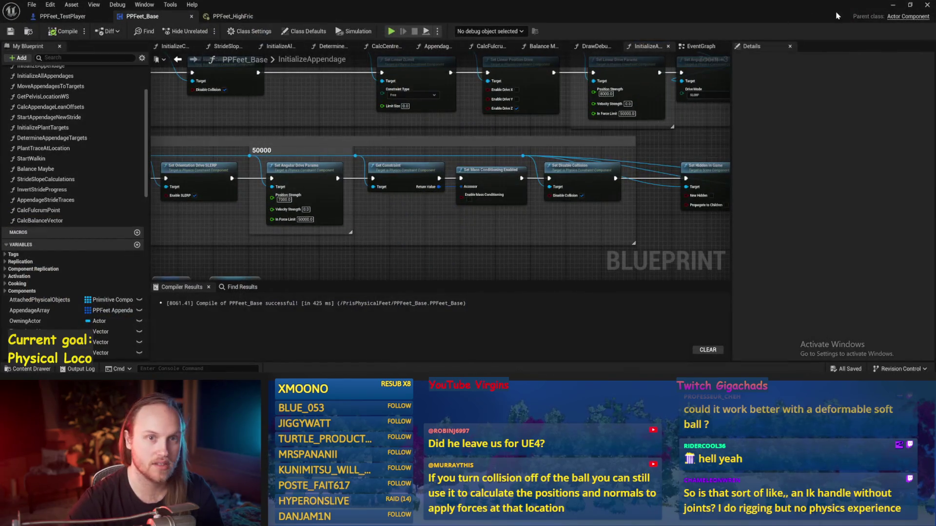
# Bring the level editor forward and play PPFeet_TestLevel twice, stopping each run with Esc.
pyautogui.click(895, 8)
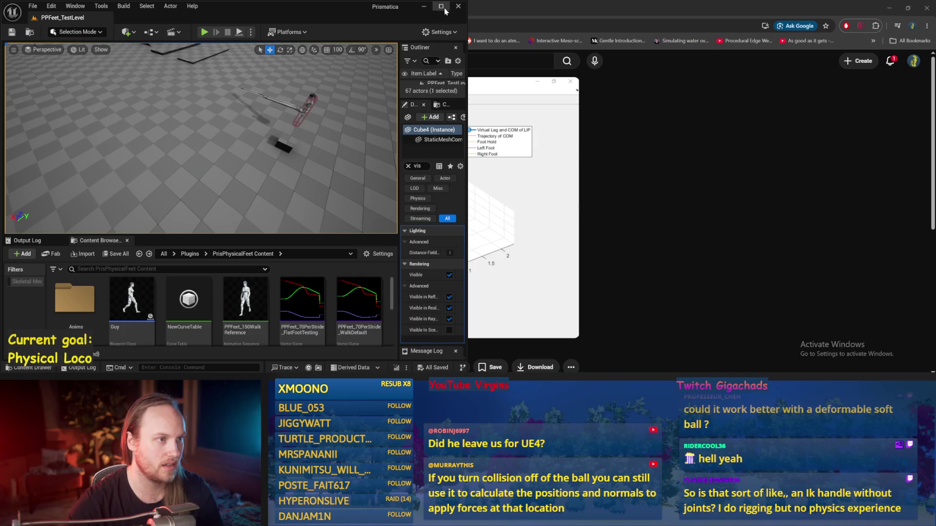
pyautogui.click(441, 7)
pyautogui.hotkey('alt', 'p')
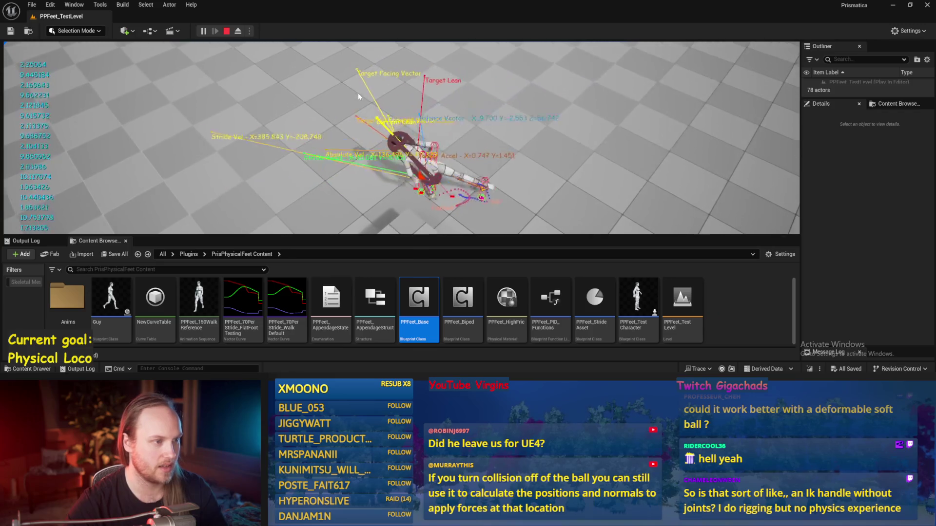
pyautogui.press('Escape')
pyautogui.hotkey('alt', 'p')
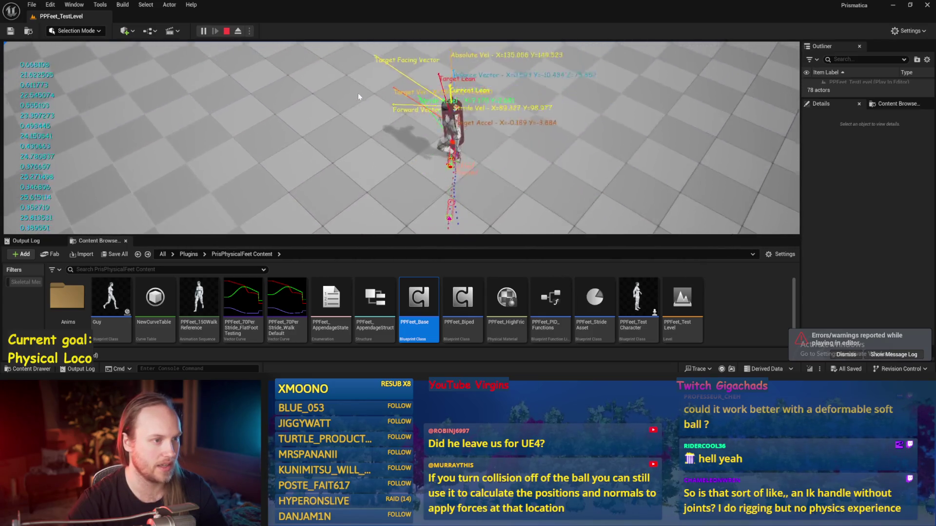
pyautogui.press('Escape')
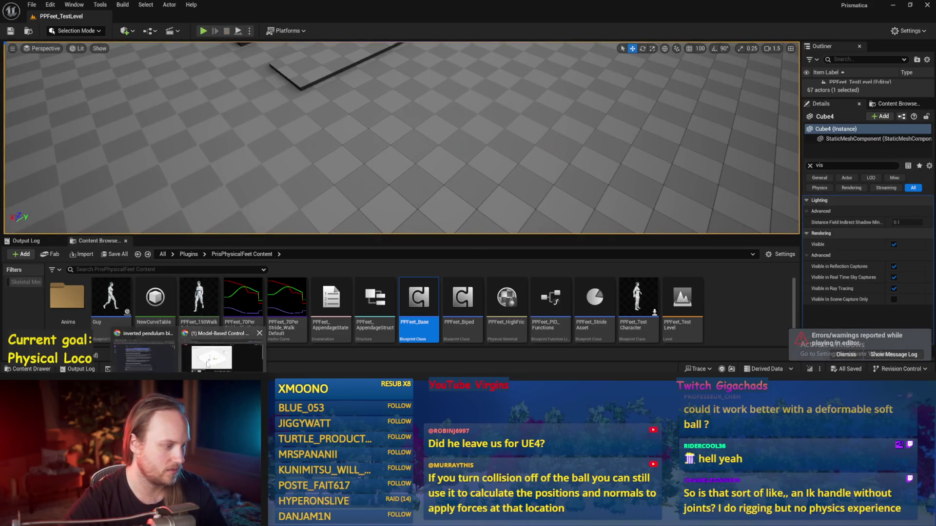
pyautogui.hotkey('alt', 'Tab')
pyautogui.press('space')
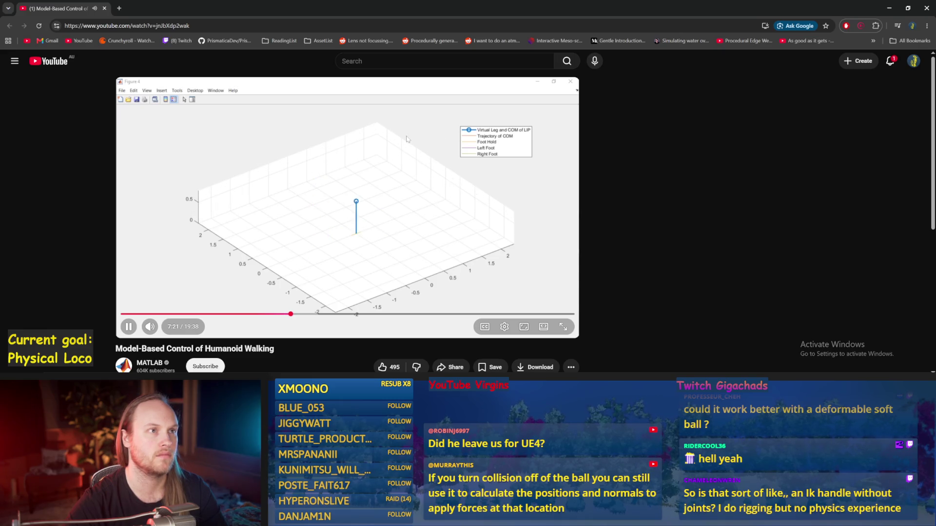
pyautogui.press('f')
pyautogui.click(356, 146)
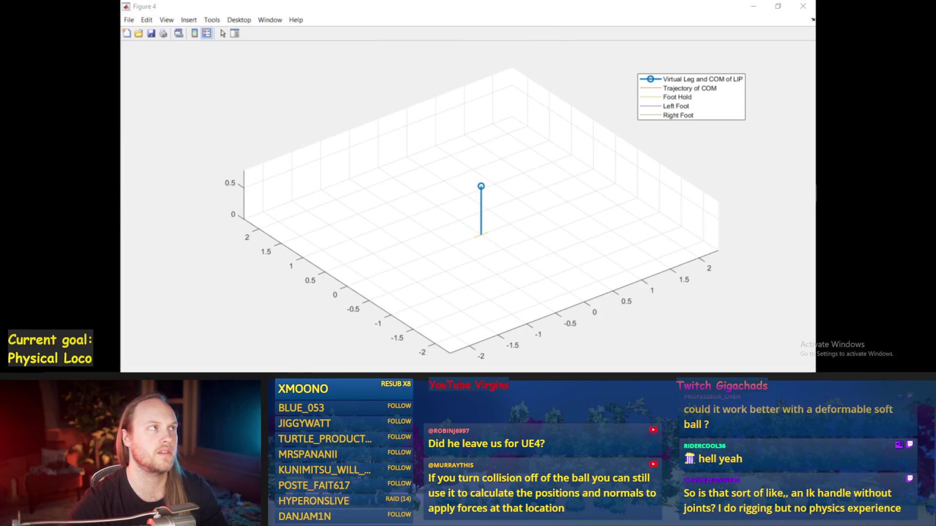
pyautogui.click(482, 262)
pyautogui.click(424, 232)
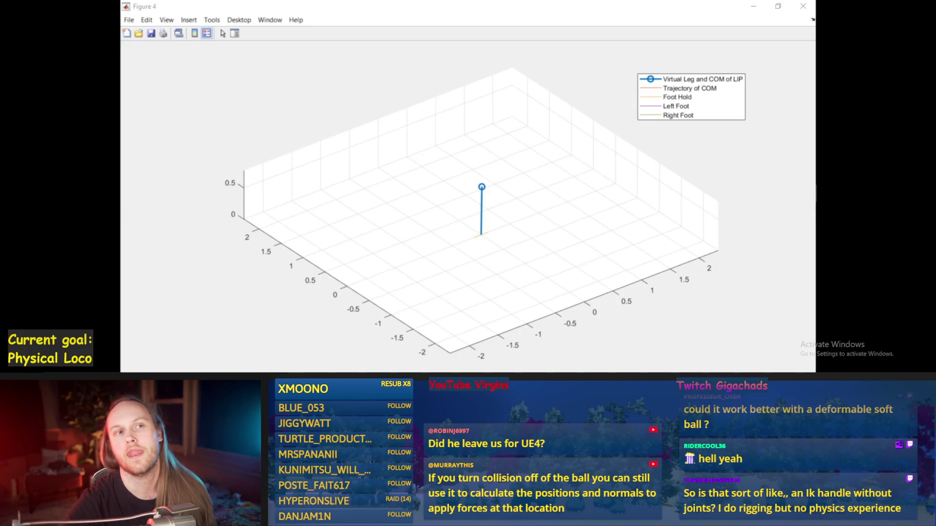
pyautogui.moveTo(827, 93)
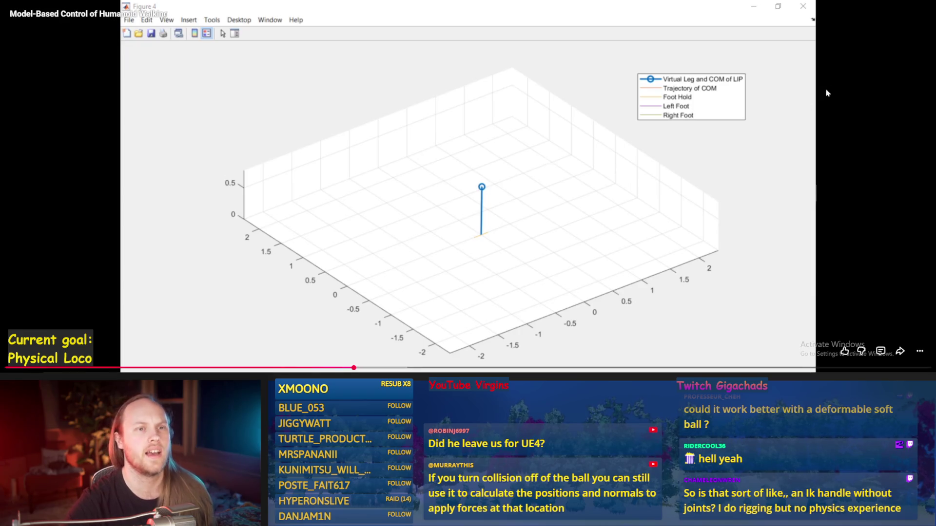
pyautogui.click(760, 21)
pyautogui.press('Escape')
pyautogui.hotkey('alt', 'Tab')
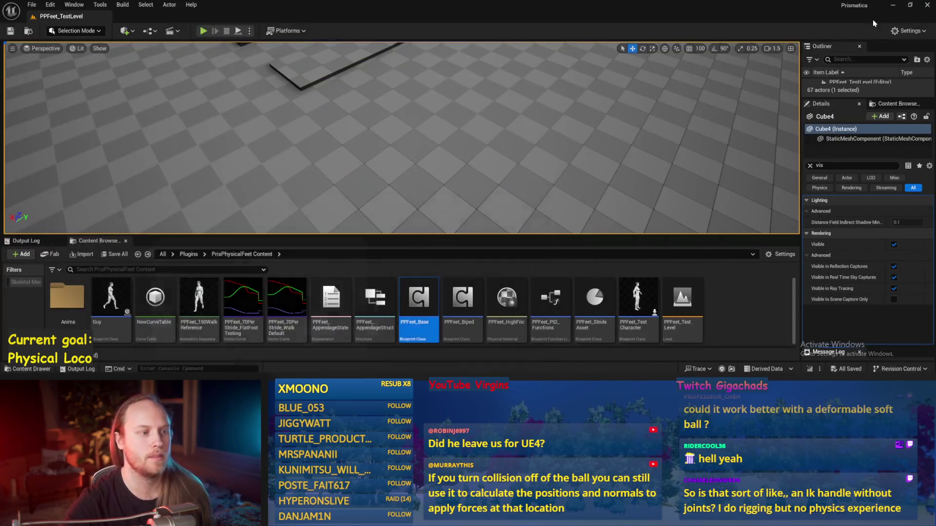
# Start play in fullscreen and make the character walk forward with W.
pyautogui.scroll(-5, 401, 138)
pyautogui.hotkey('alt', 'p')
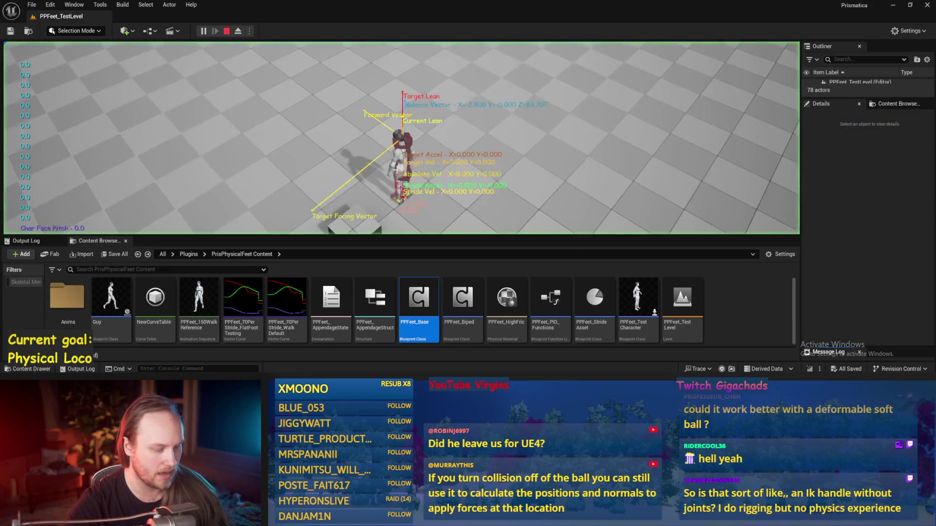
pyautogui.press('F11')
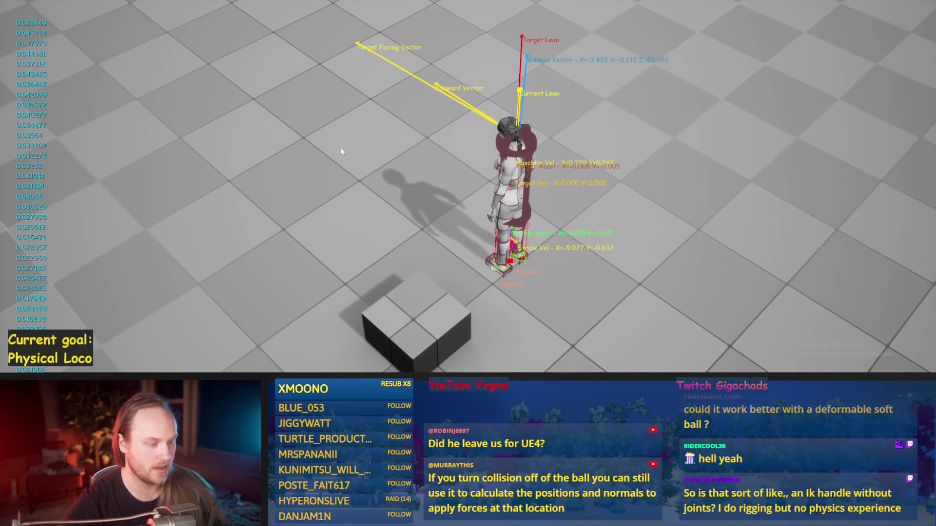
pyautogui.press('w')
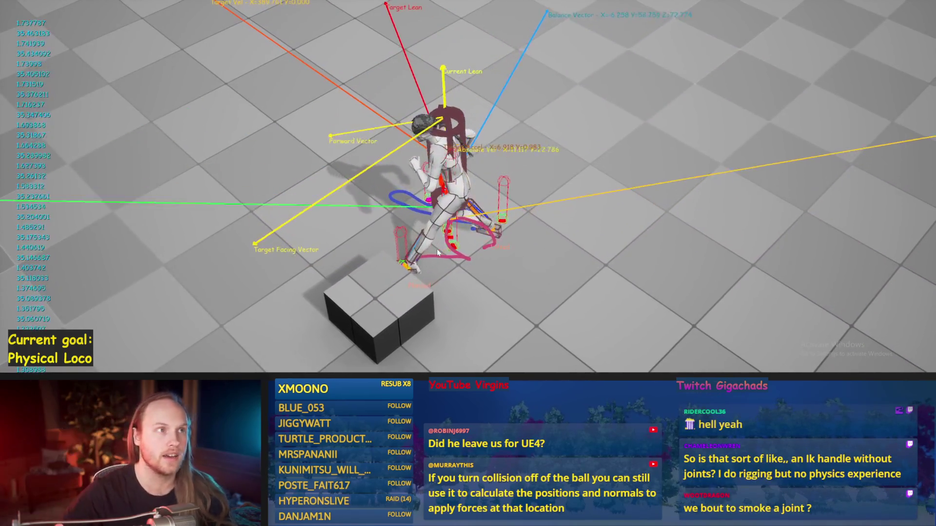
# Knock the character off balance by dragging its arm, then stop the session.
pyautogui.moveTo(457, 234)
pyautogui.mouseDown()
pyautogui.moveTo(511, 230)
pyautogui.moveTo(534, 212)
pyautogui.moveTo(621, 192)
pyautogui.mouseUp()
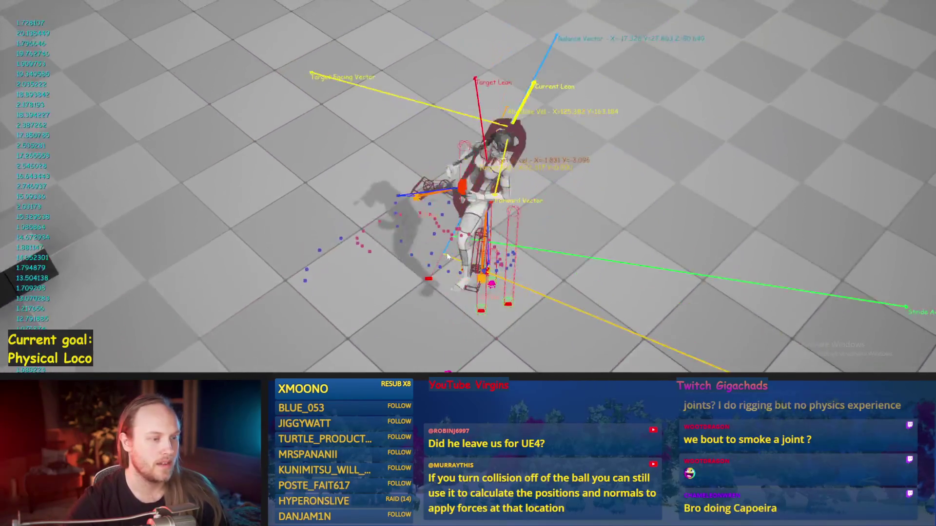
pyautogui.press('Escape')
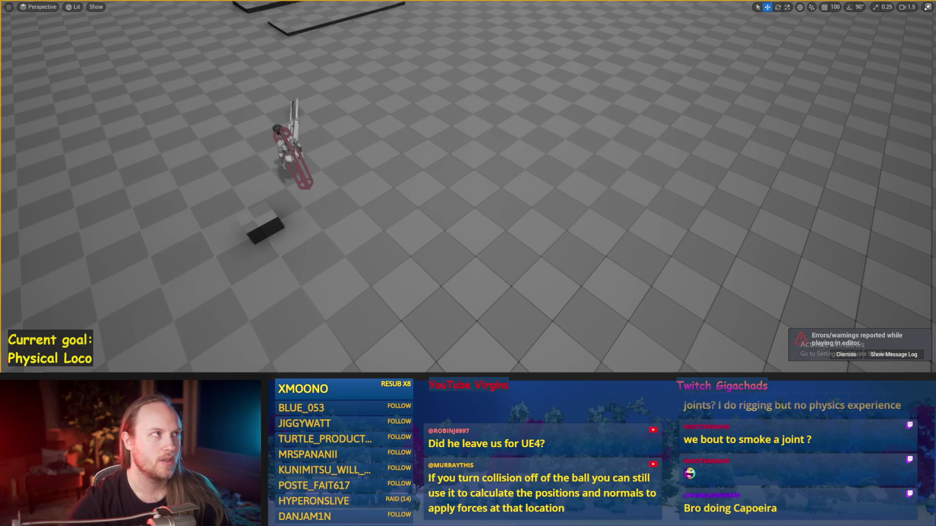
pyautogui.moveTo(544, 184)
pyautogui.mouseDown()
pyautogui.moveTo(537, 195)
pyautogui.moveTo(550, 179)
pyautogui.mouseUp()
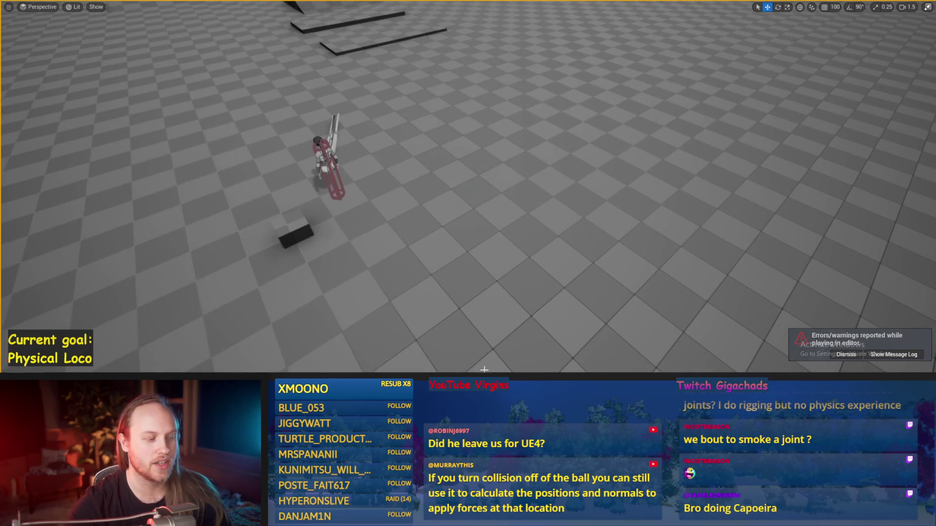
pyautogui.hotkey('alt', 'Tab')
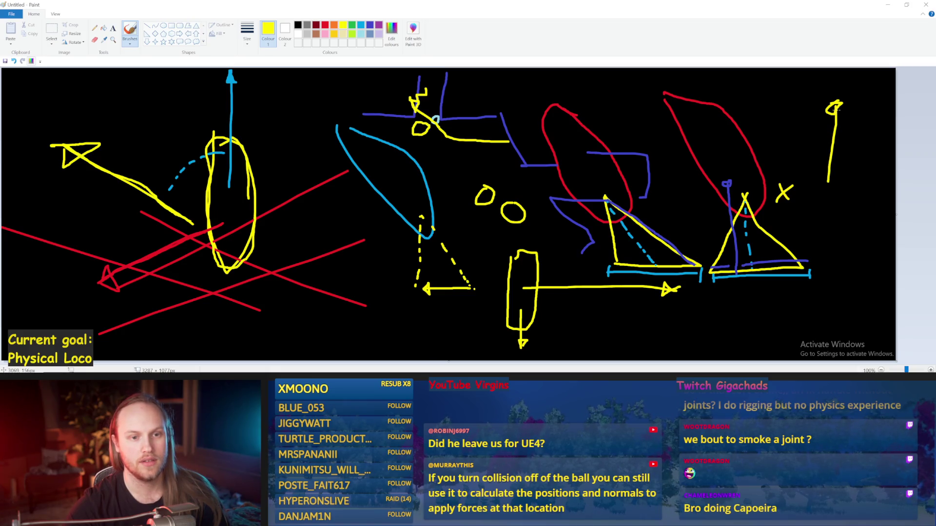
# Draw a yellow stroke from the top-right corner down toward the small X.
pyautogui.moveTo(831, 113); pyautogui.dragTo(791, 194)
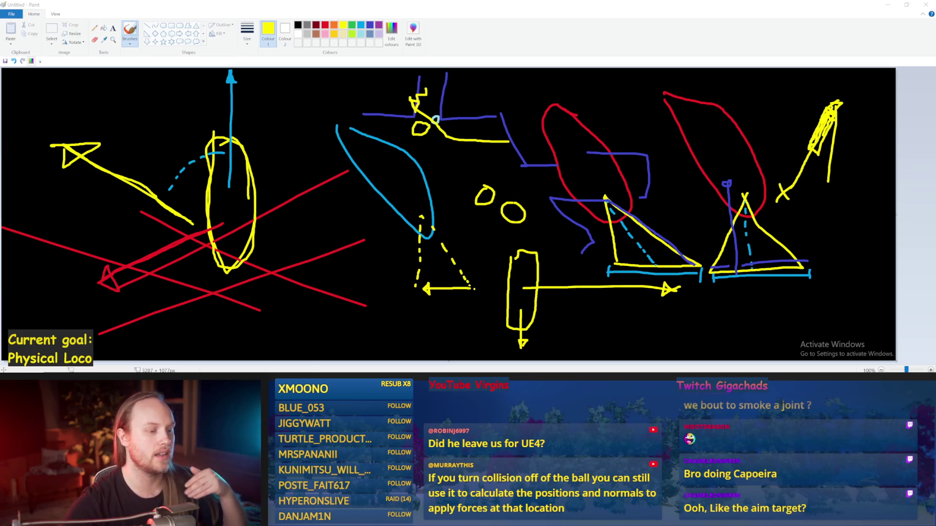
# Return to Unreal, stop the running session and save the test level.
pyautogui.moveTo(351, 378)
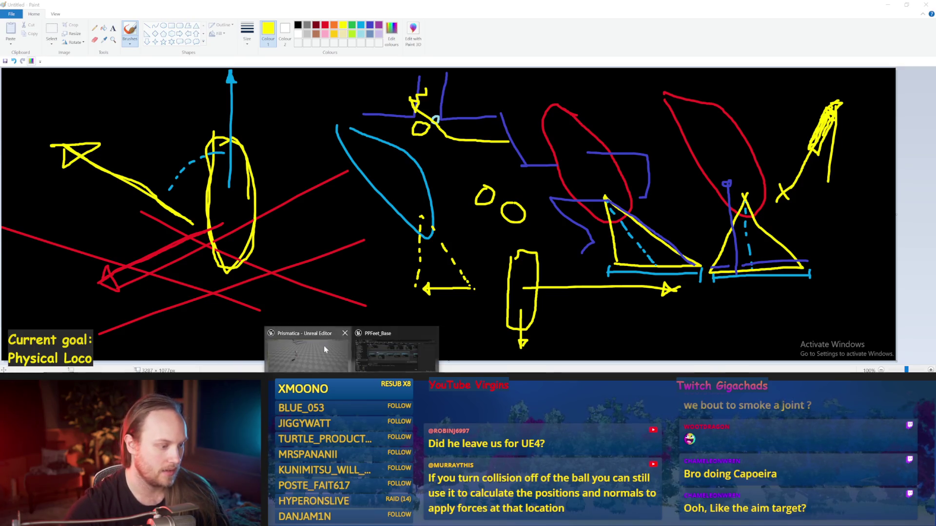
pyautogui.click(325, 349)
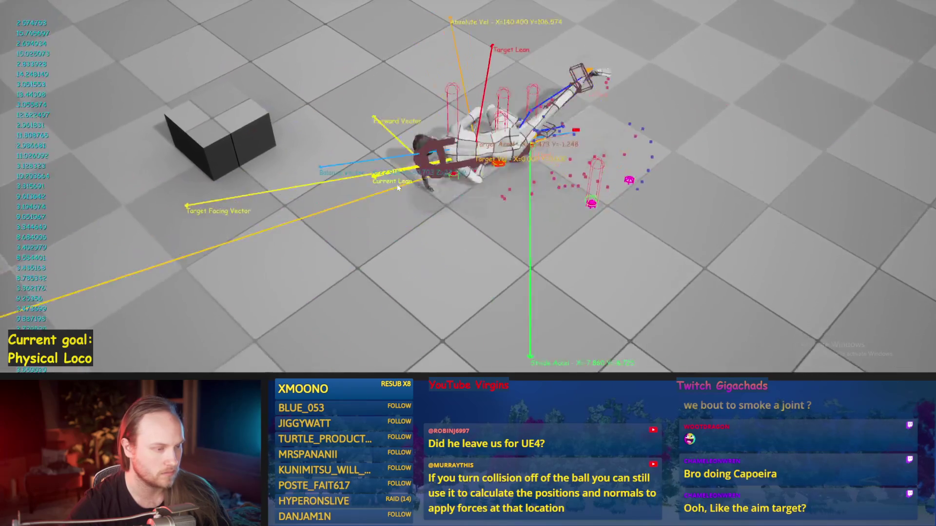
pyautogui.press('Escape')
pyautogui.hotkey('ctrl', 's')
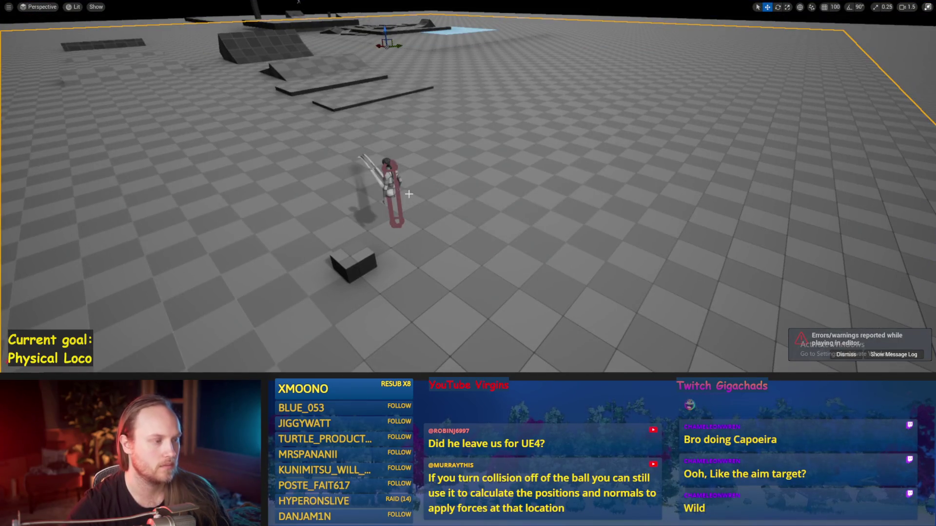
# Run another play session, stop it, and leave fullscreen mode.
pyautogui.hotkey('alt', 'p')
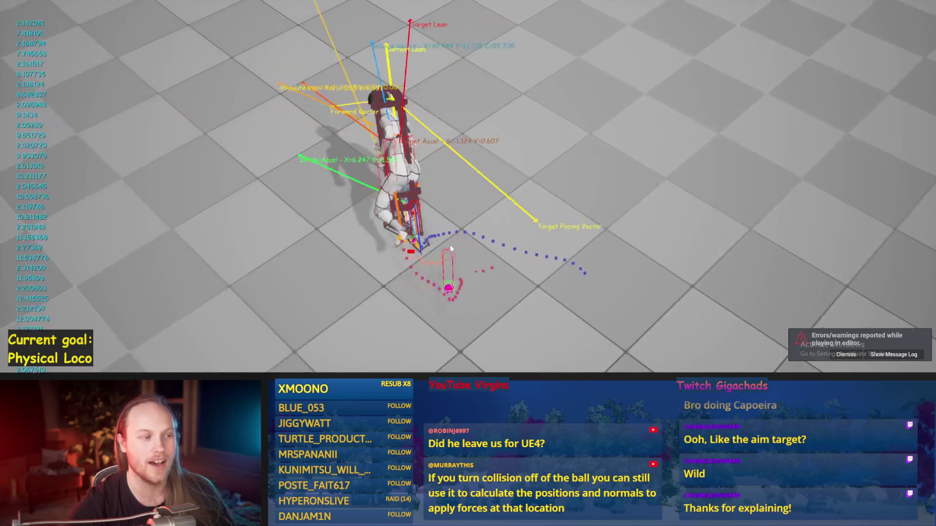
pyautogui.press('Escape')
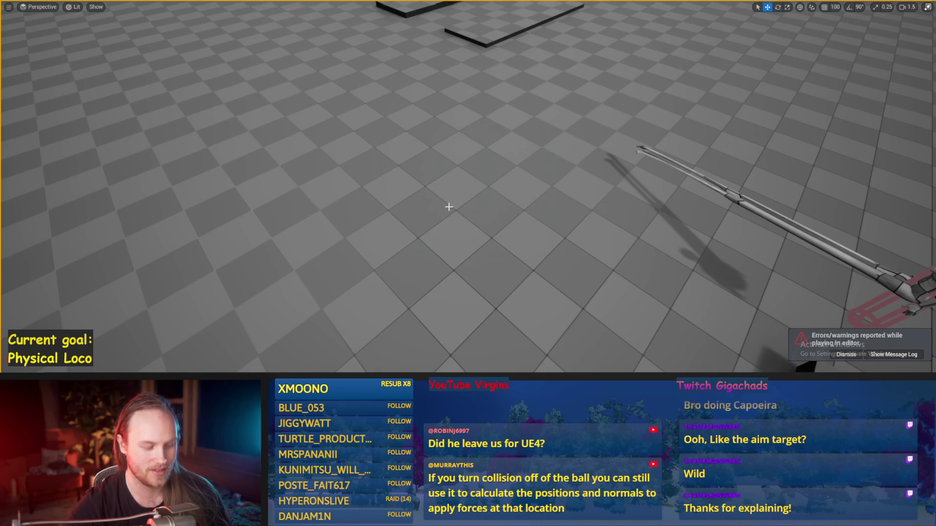
pyautogui.press('F11')
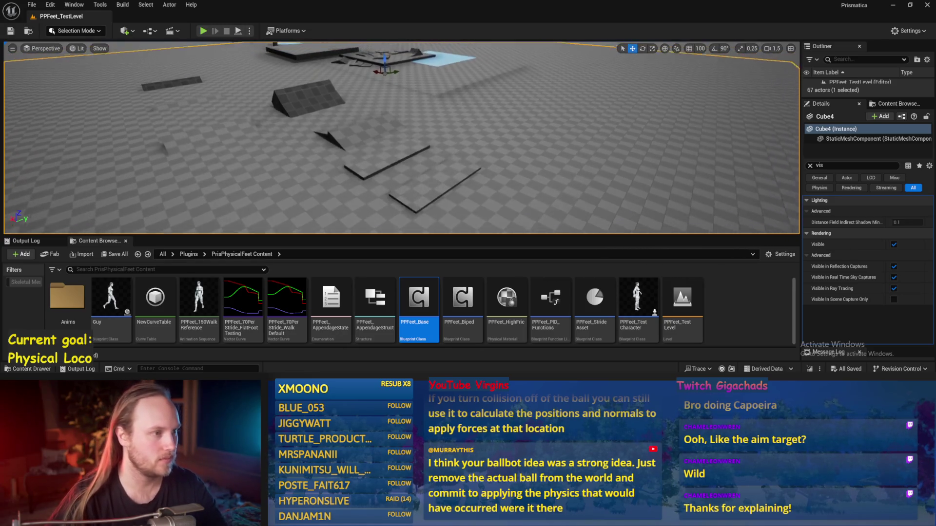
# Duplicate the blue ice platform Cube26 into a new floor slab.
pyautogui.click(439, 69)
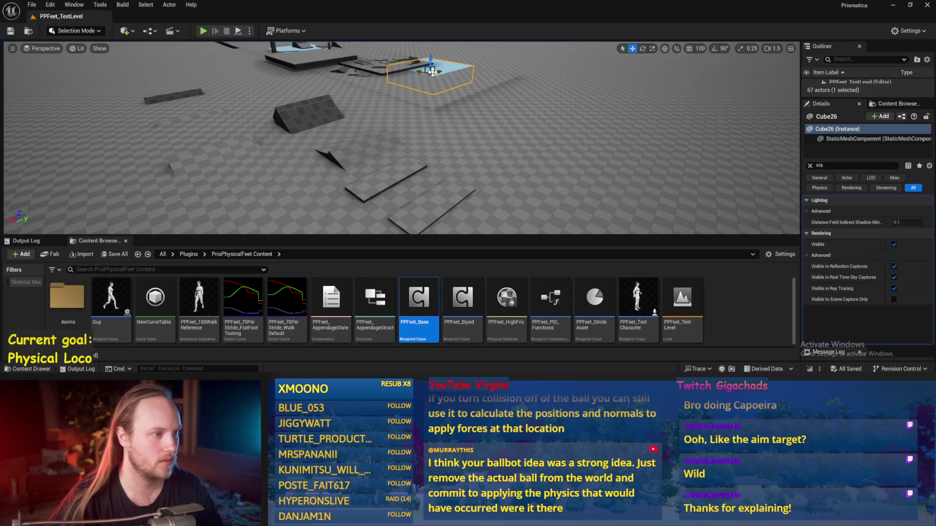
pyautogui.hotkey('ctrl', 'd')
pyautogui.moveTo(424, 215); pyautogui.dragTo(412, 161)
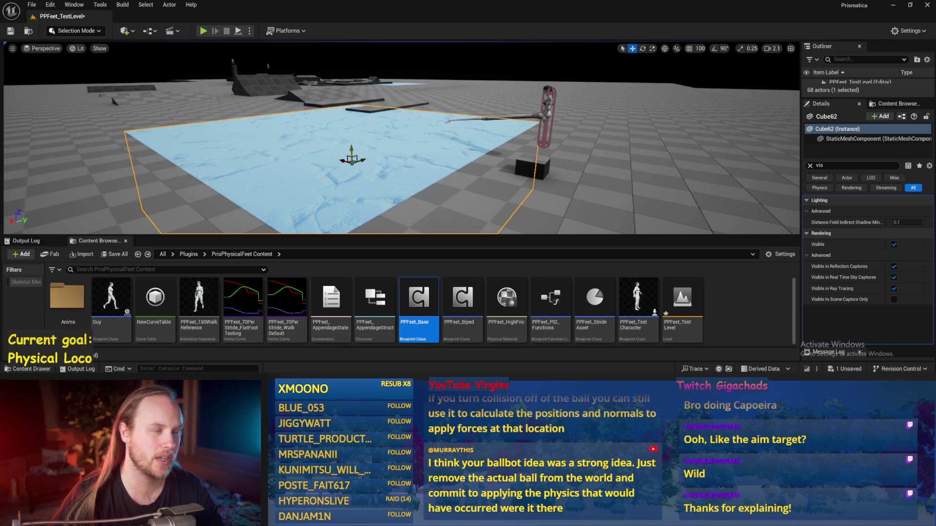
# Select floor piece Cube4 and run a short fullscreen play test.
pyautogui.click(541, 193)
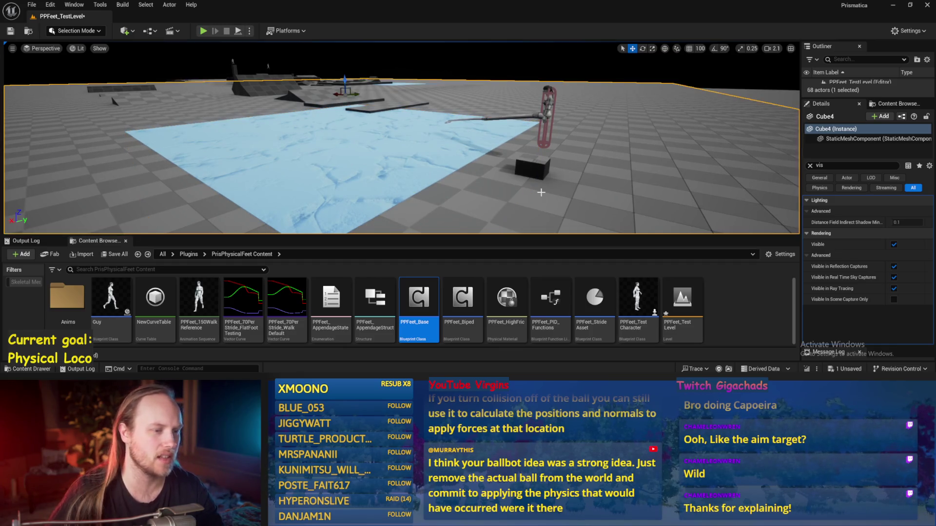
pyautogui.hotkey('alt', 'p')
pyautogui.press('F11')
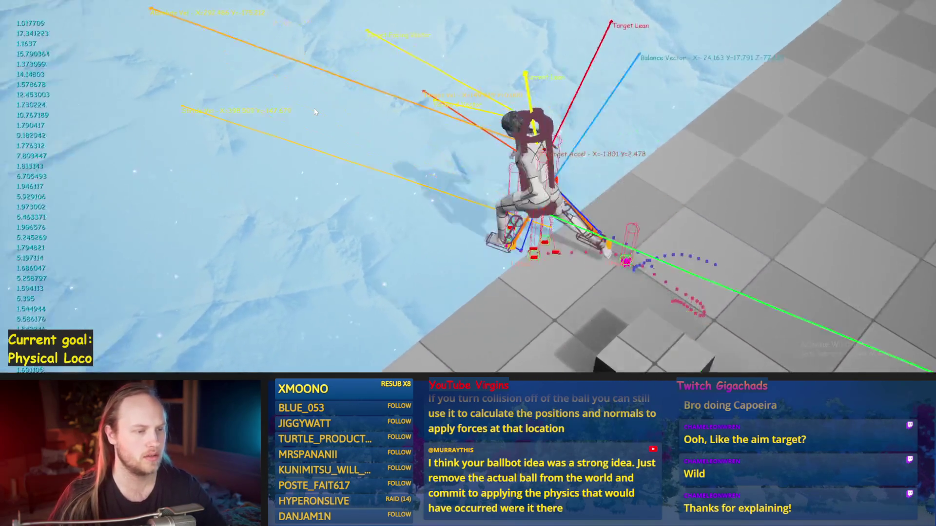
pyautogui.press('Escape')
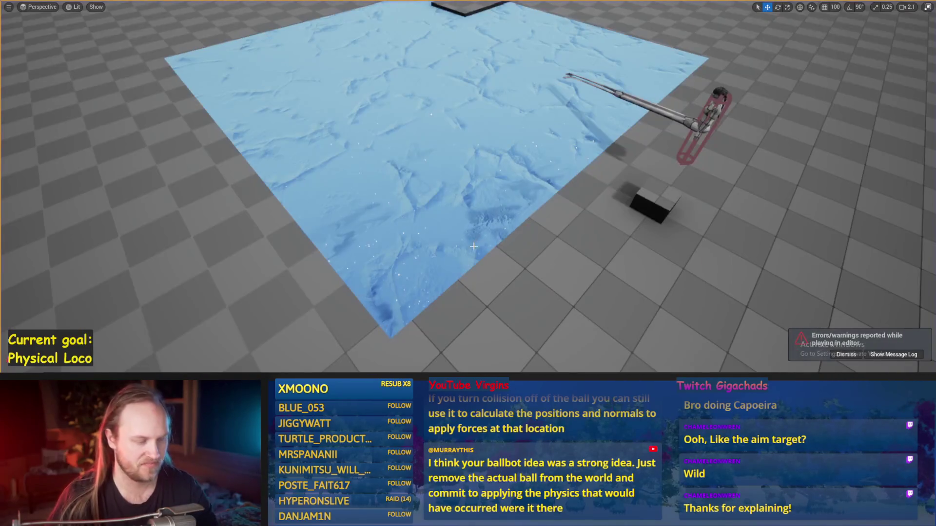
pyautogui.press('F11')
# Select the ice floor Cube62, pan along its edge, and open the PPFeet_Base Blueprint.
pyautogui.click(421, 124)
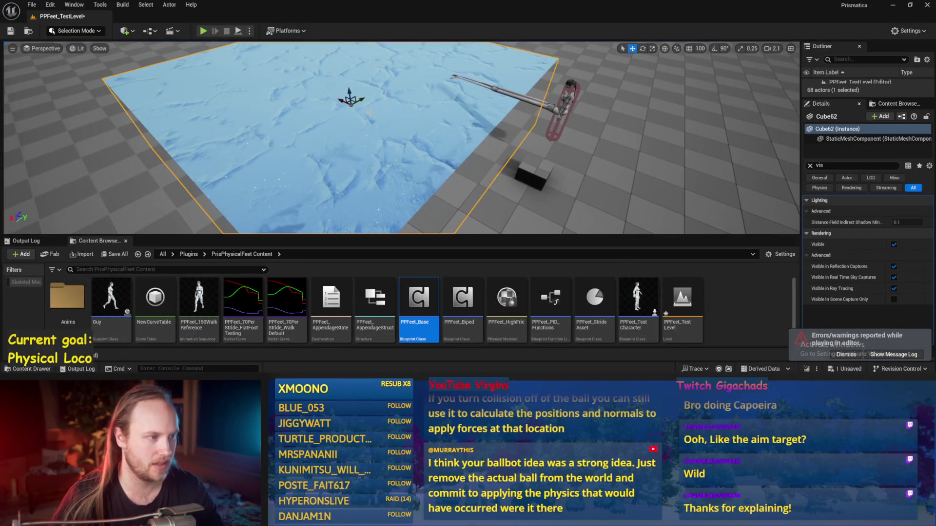
pyautogui.moveTo(338, 100)
pyautogui.mouseDown()
pyautogui.moveTo(351, 94)
pyautogui.moveTo(287, 90)
pyautogui.mouseUp()
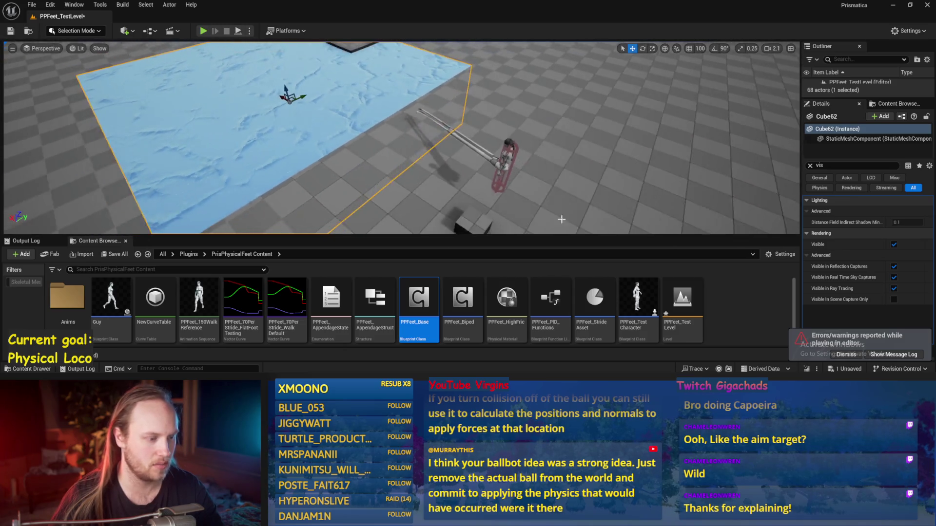
pyautogui.doubleClick(423, 301)
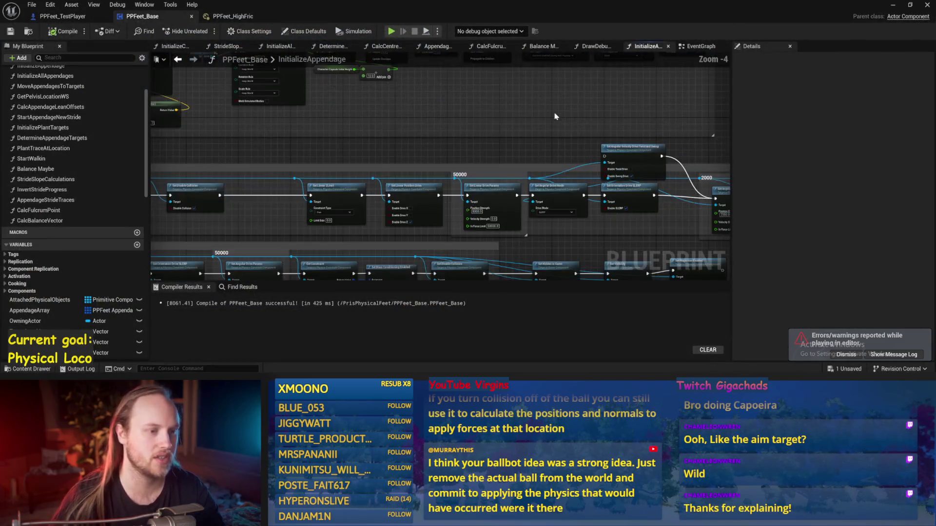
# Change the Balance Maybe Make Literal Float value to -1.
pyautogui.click(552, 48)
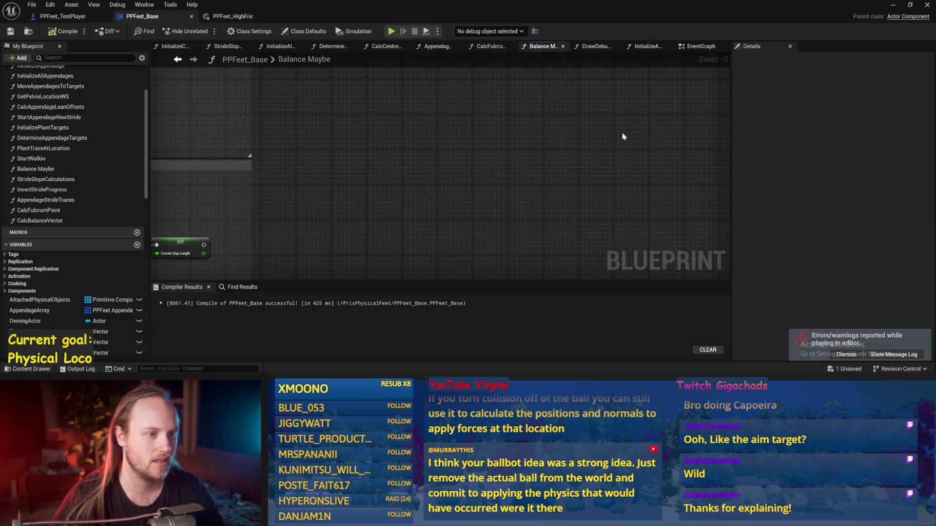
pyautogui.moveTo(470, 174)
pyautogui.mouseDown()
pyautogui.moveTo(439, 205)
pyautogui.moveTo(449, 255)
pyautogui.mouseUp()
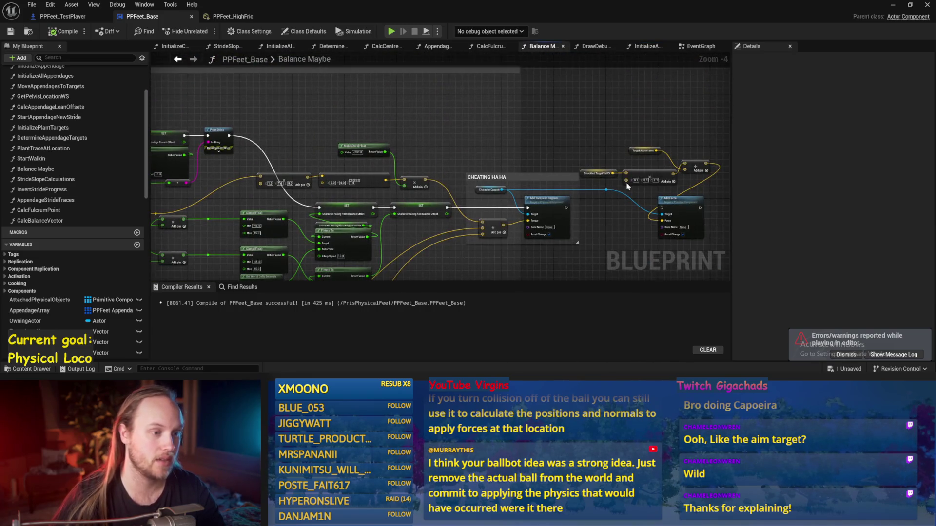
pyautogui.scroll(2, 378, 140)
pyautogui.write('-1')
pyautogui.press('Return')
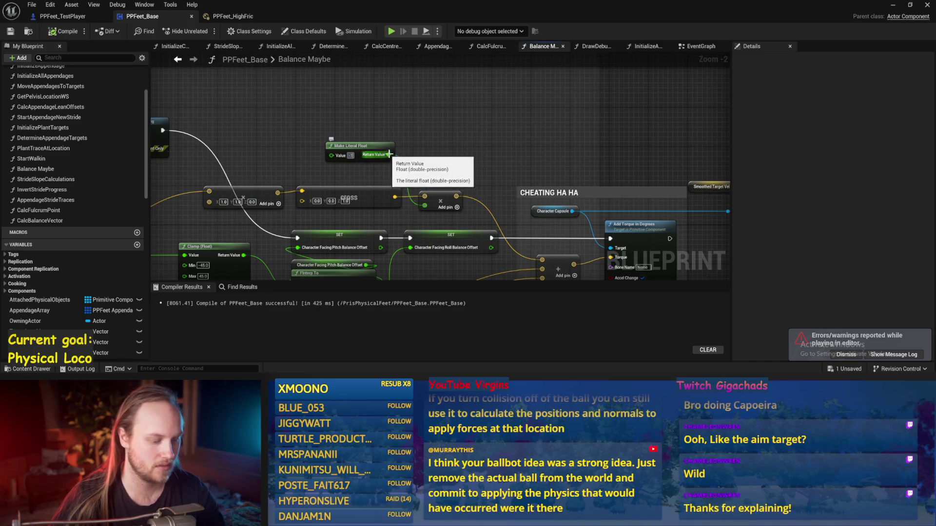
# Play-test the character on the ice floor in fullscreen, then stop.
pyautogui.click(893, 5)
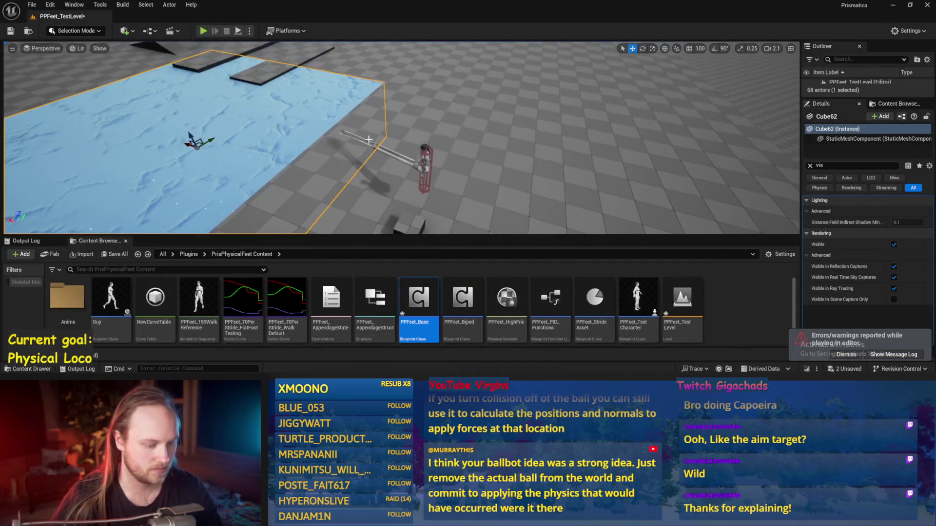
pyautogui.hotkey('alt', 'p')
pyautogui.press('F11')
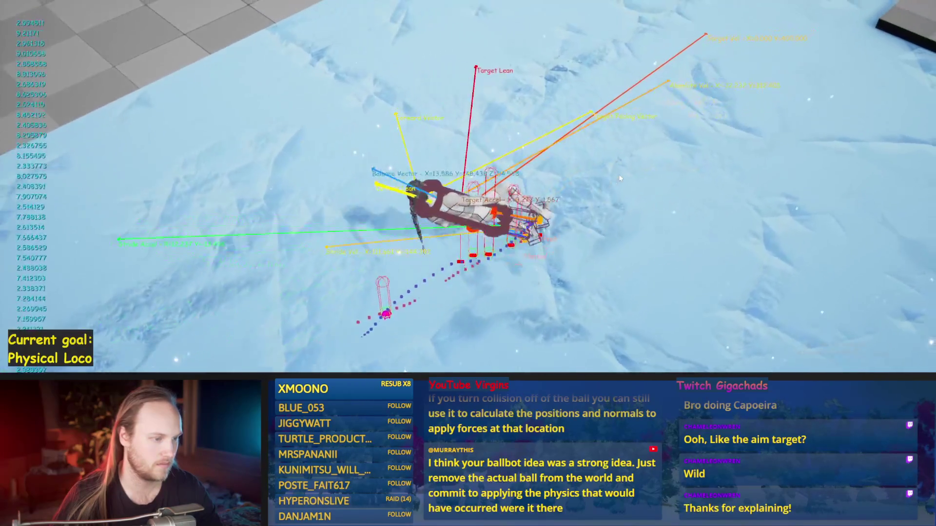
pyautogui.press('Escape')
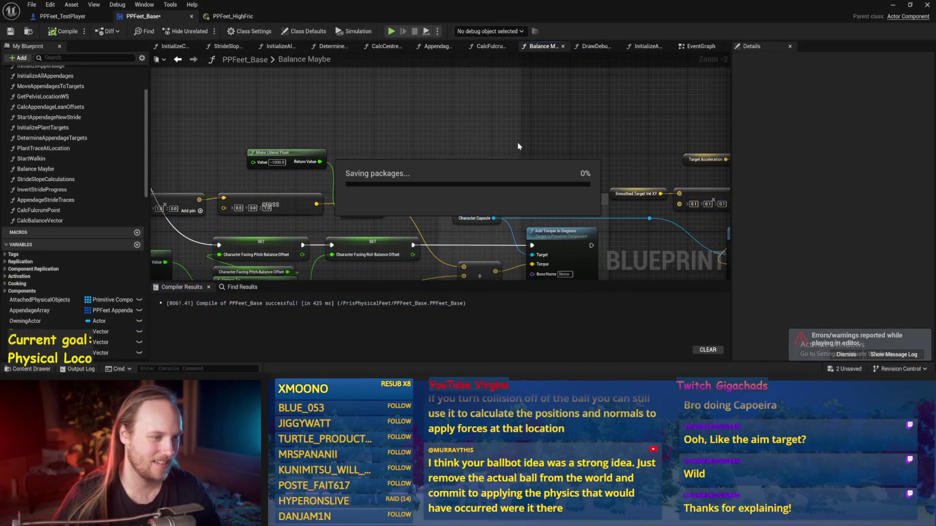
# Reset the literal float to -200 and compile and save the Blueprint.
pyautogui.moveTo(588, 154)
pyautogui.mouseDown()
pyautogui.moveTo(506, 109)
pyautogui.moveTo(478, 146)
pyautogui.mouseUp()
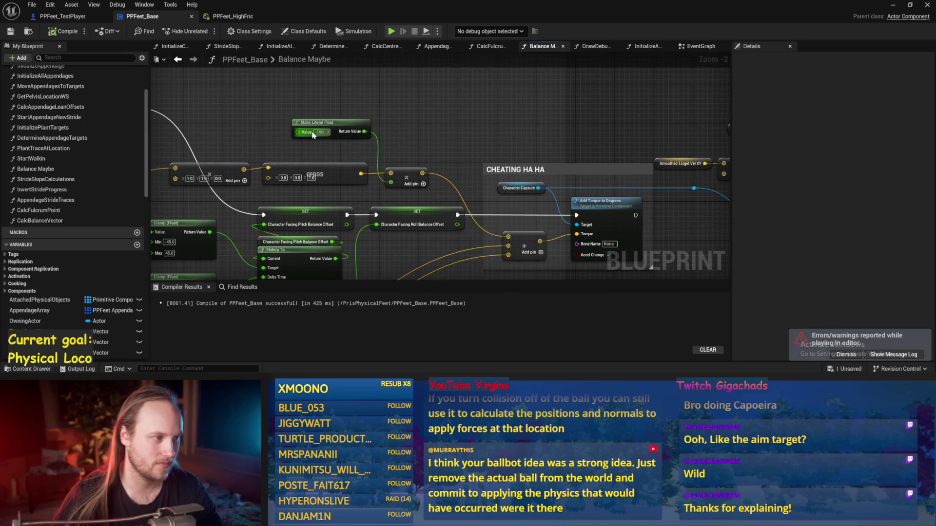
pyautogui.write('-200')
pyautogui.press('Return')
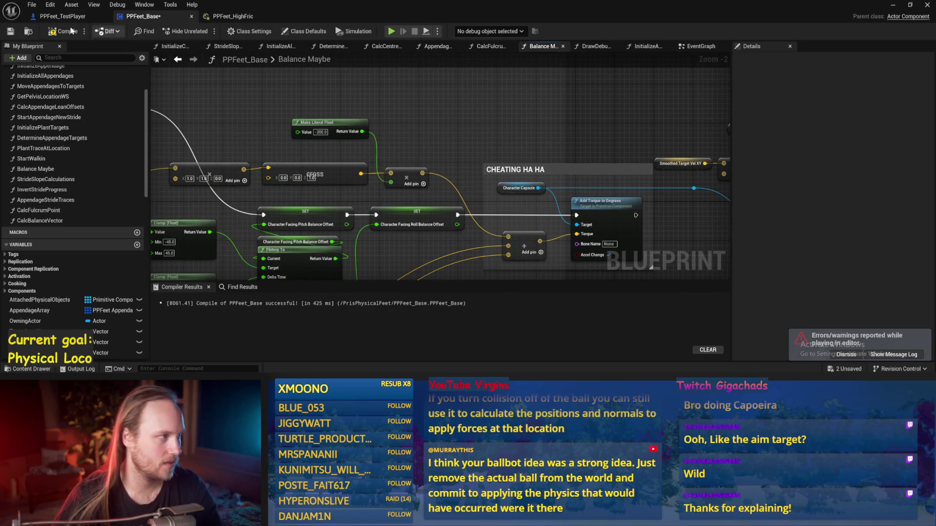
pyautogui.click(14, 32)
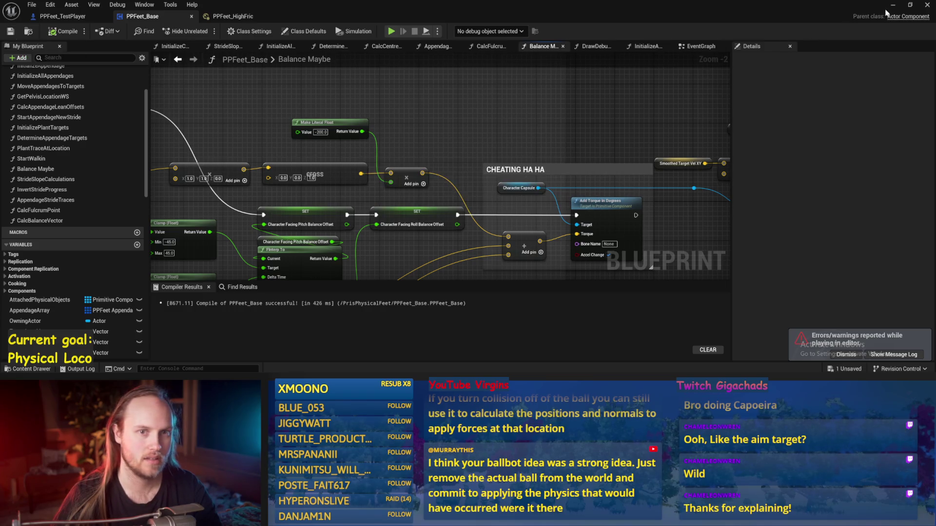
# Play-test until the character falls, review the torque and force nodes, then switch to the walking video.
pyautogui.hotkey('alt', 'p')
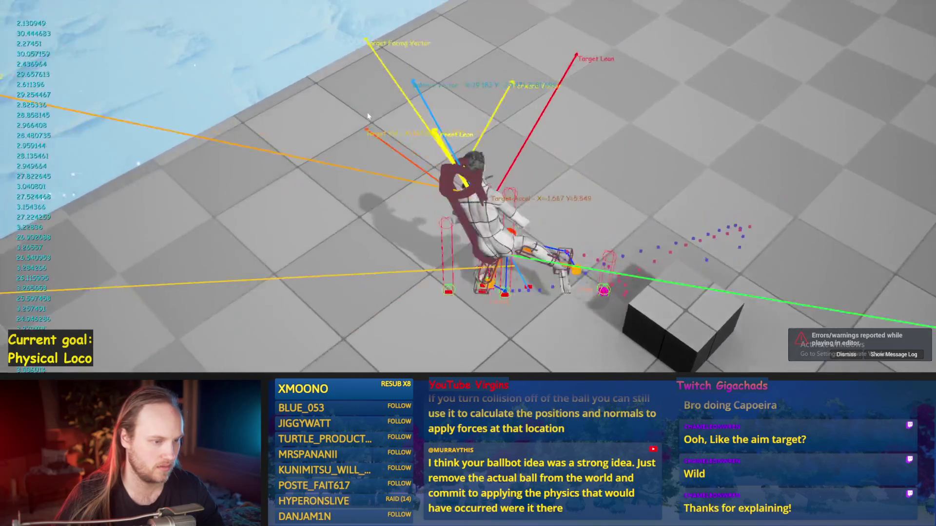
pyautogui.press('Escape')
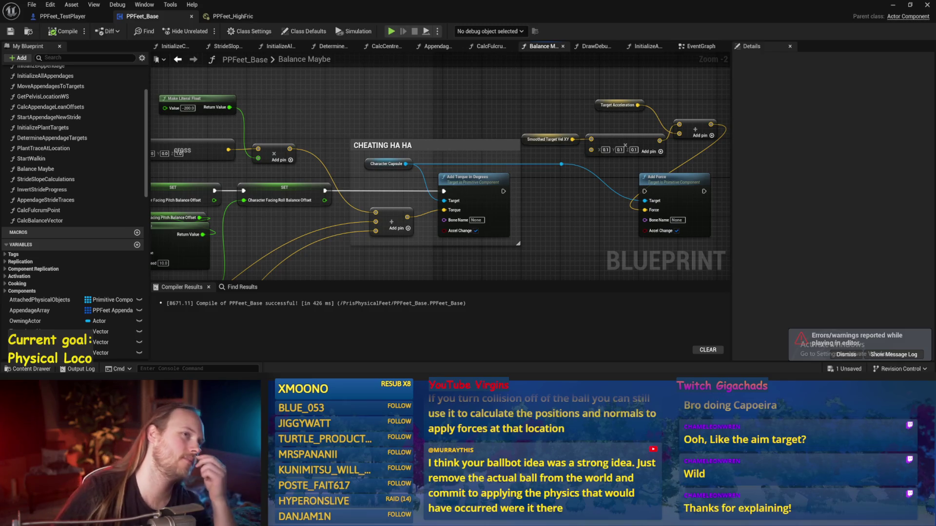
pyautogui.moveTo(348, 104); pyautogui.dragTo(429, 134)
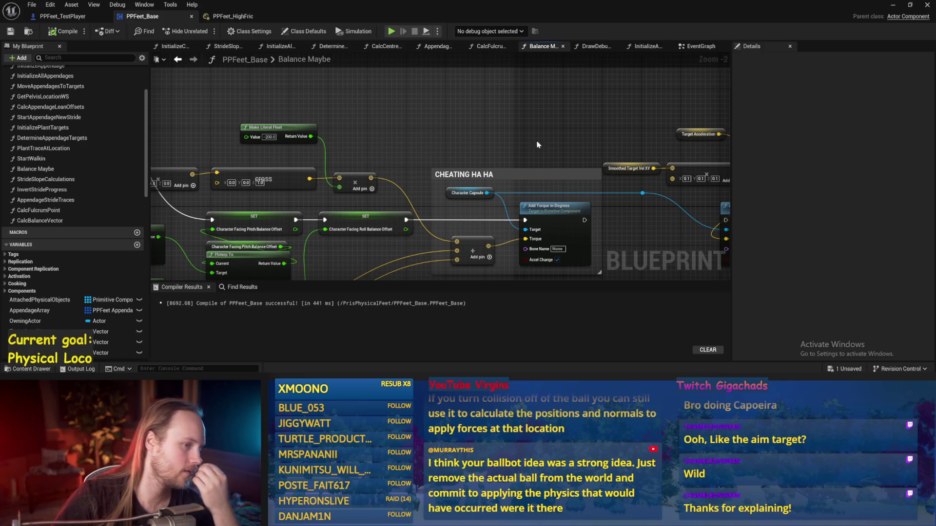
pyautogui.moveTo(563, 135); pyautogui.dragTo(524, 144)
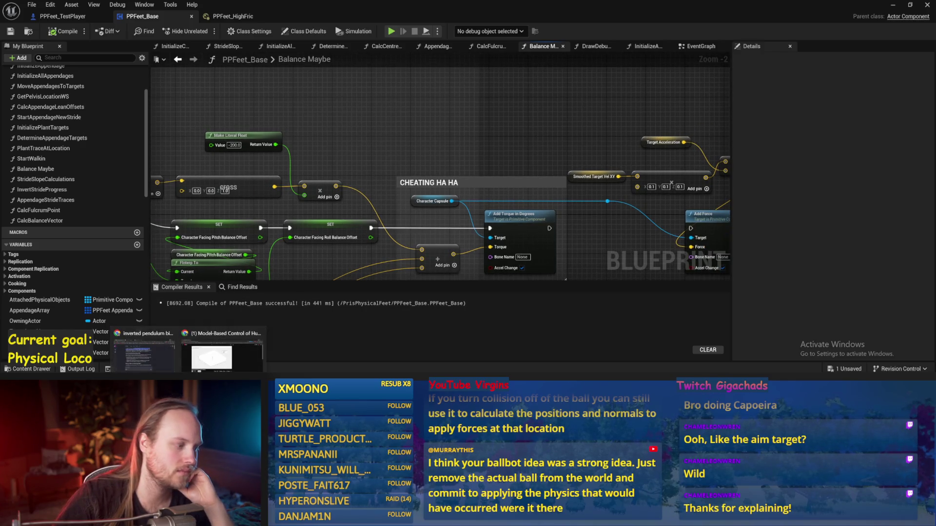
pyautogui.click(222, 349)
pyautogui.click(381, 226)
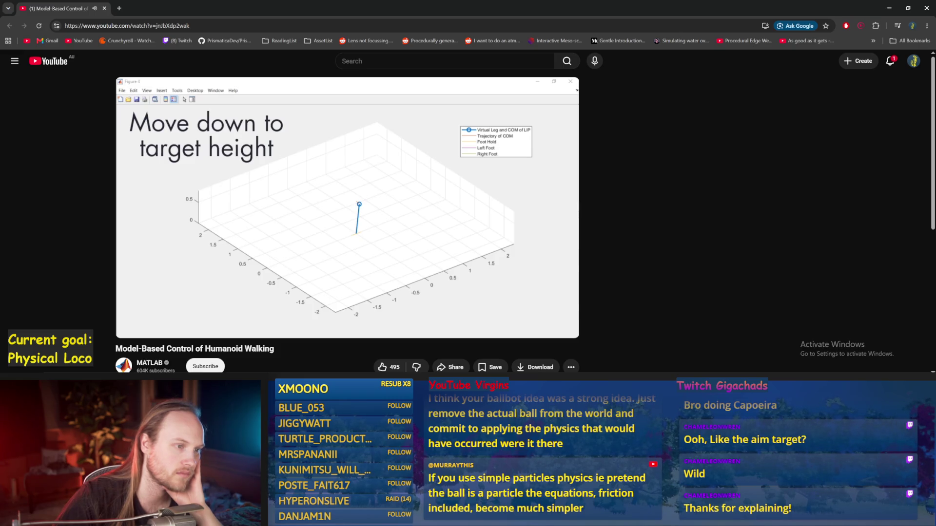
# Watch the humanoid walking video past 'Take a half step' to the regular walking pattern.
pyautogui.moveTo(173, 329)
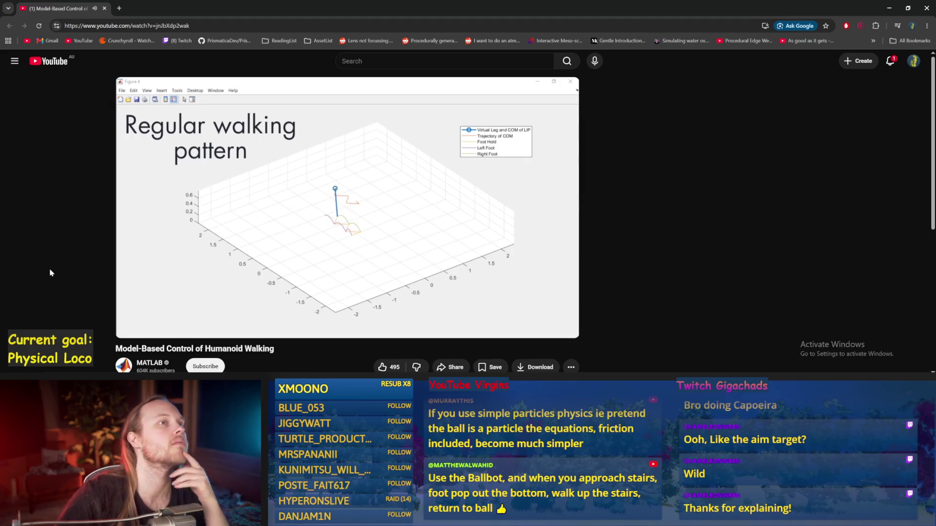
# Pause the video at 8:10 of 19:38 on the regular walking pattern foot-path plot.
pyautogui.click(357, 188)
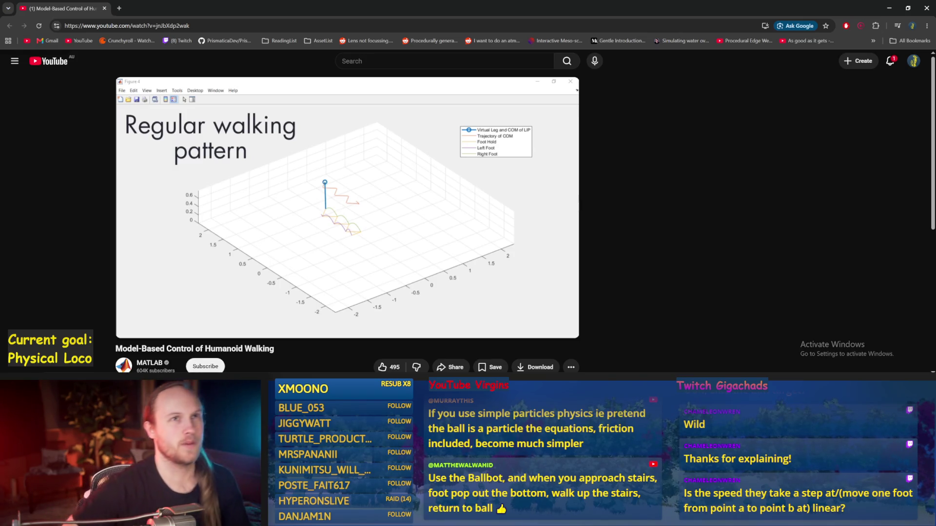
pyautogui.moveTo(337, 281)
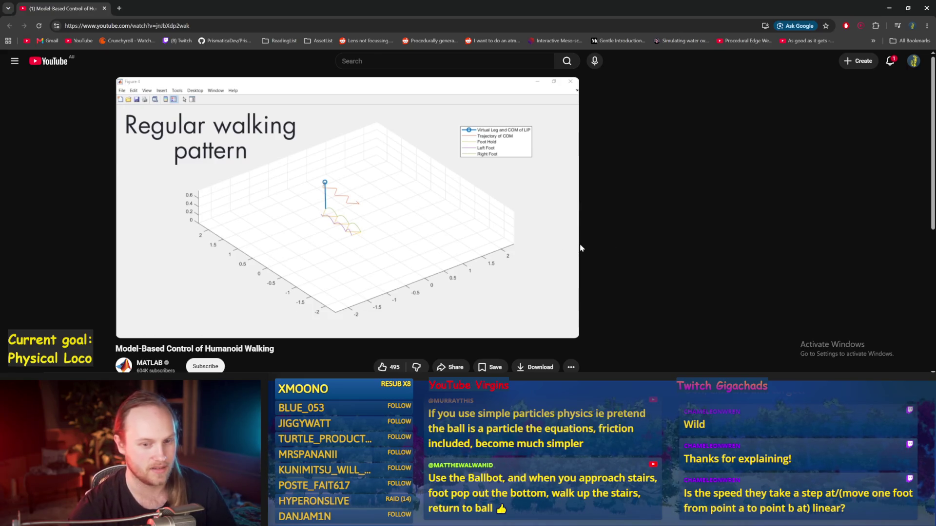
pyautogui.moveTo(571, 239)
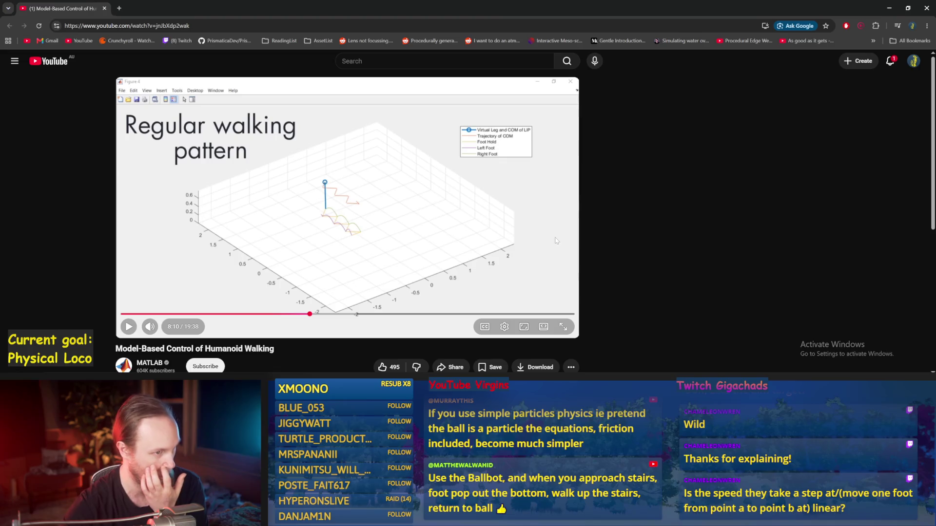
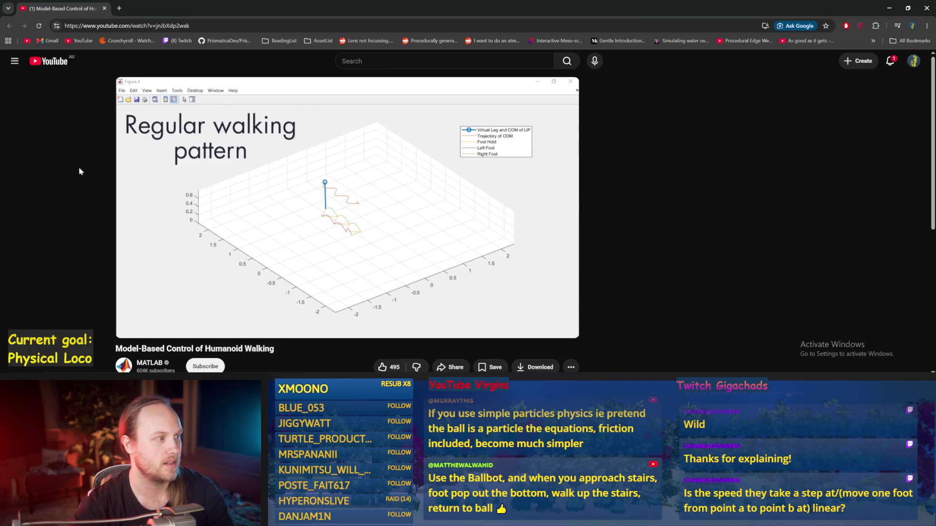
# Pause the MATLAB humanoid walking video at 7:03 on the walking-pattern plot, then return to Unreal.
pyautogui.click(343, 222)
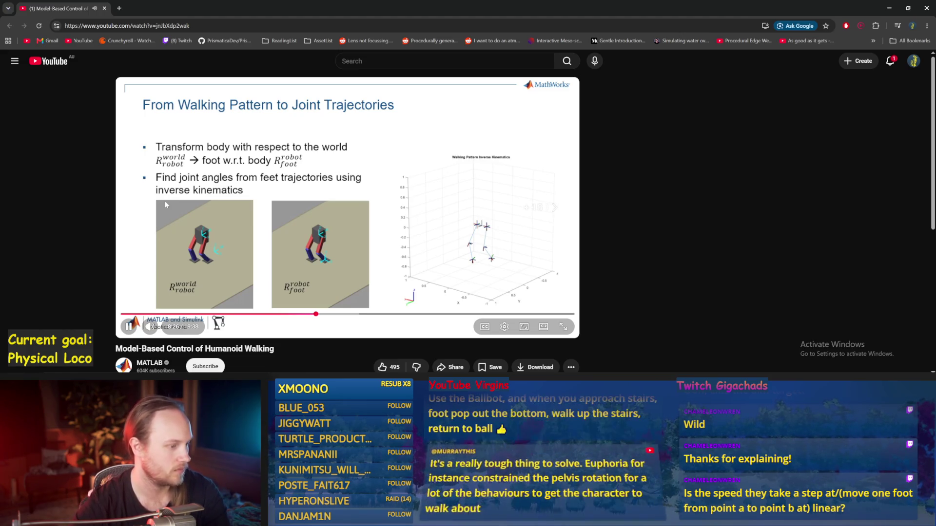
pyautogui.press('Right')
pyautogui.press('Right')
pyautogui.press('Right')
pyautogui.click(261, 313)
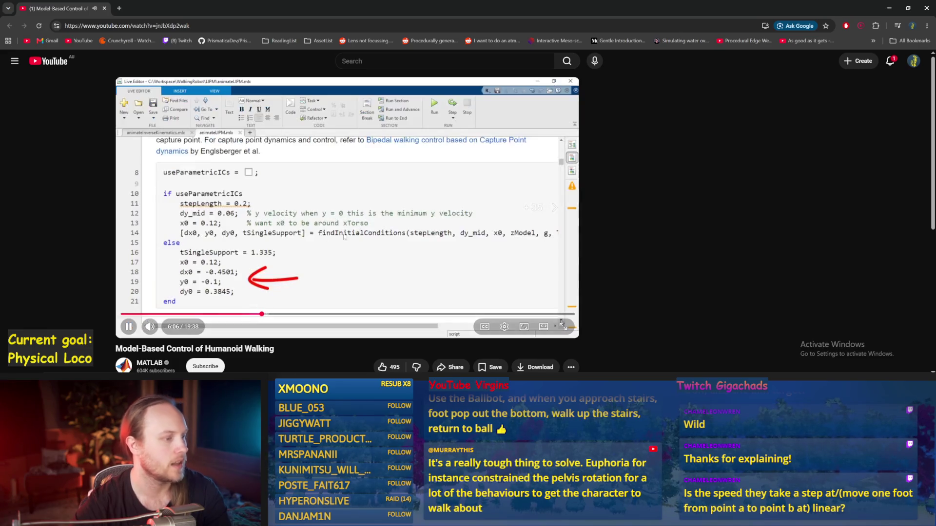
pyautogui.click(277, 314)
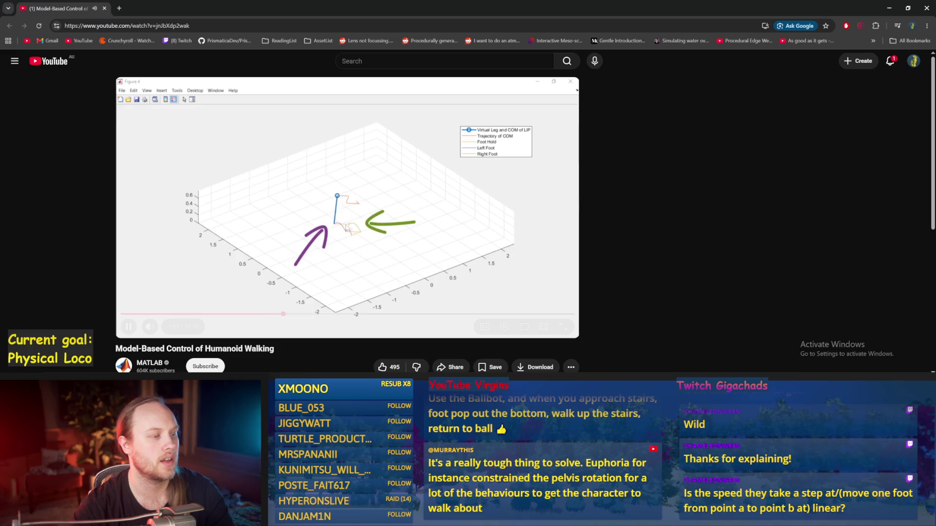
pyautogui.click(336, 228)
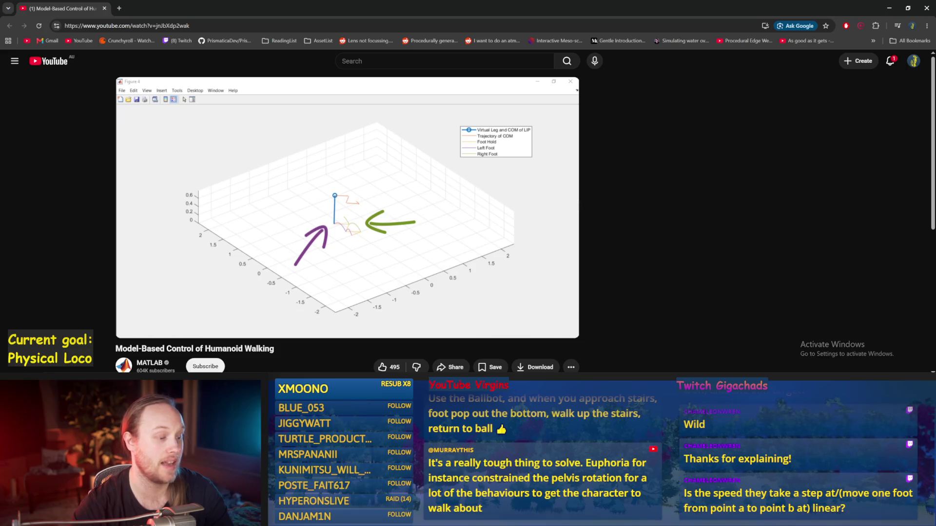
pyautogui.click(335, 332)
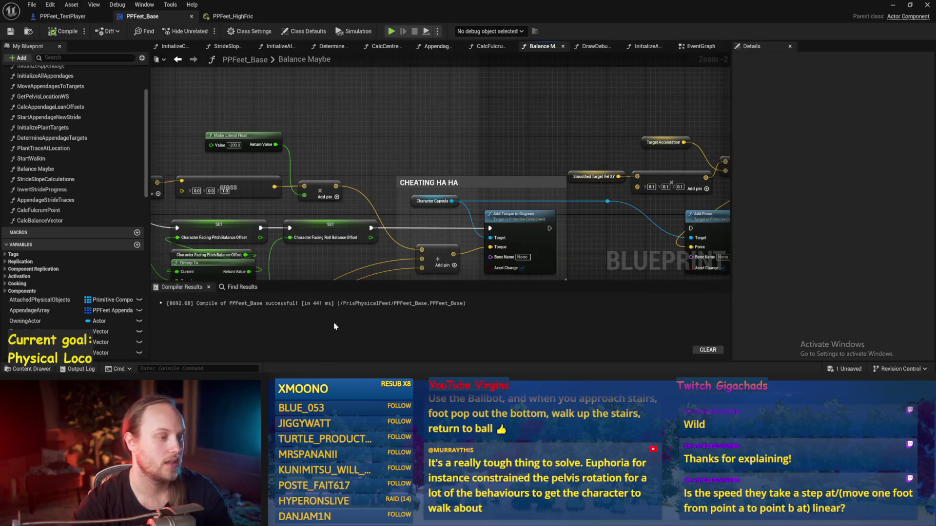
# Play-test the simulated character walking forward with W, then return to the PPFeet_Base Blueprint.
pyautogui.click(892, 5)
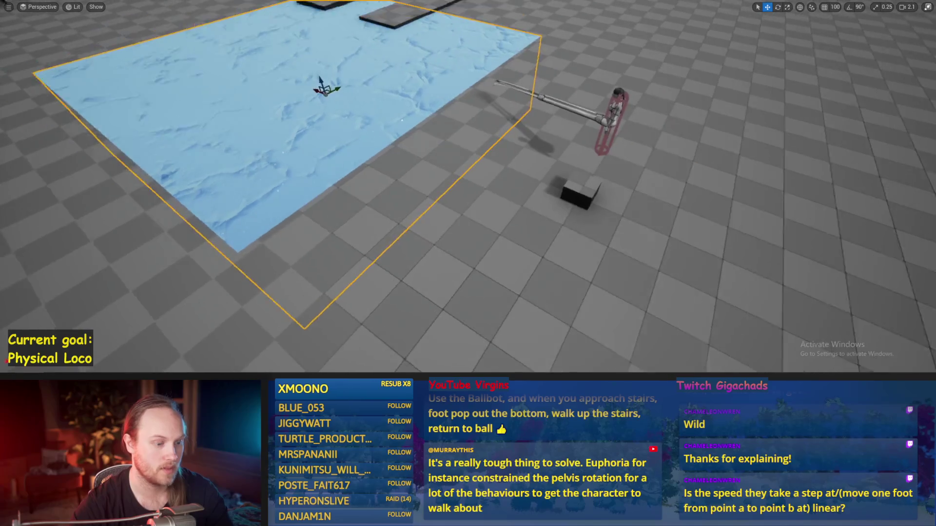
pyautogui.press('F8')
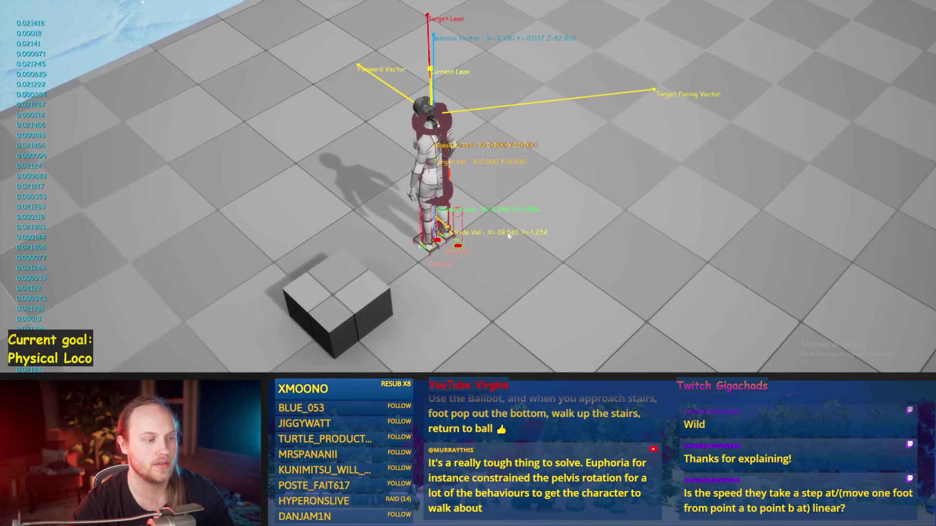
pyautogui.press('w')
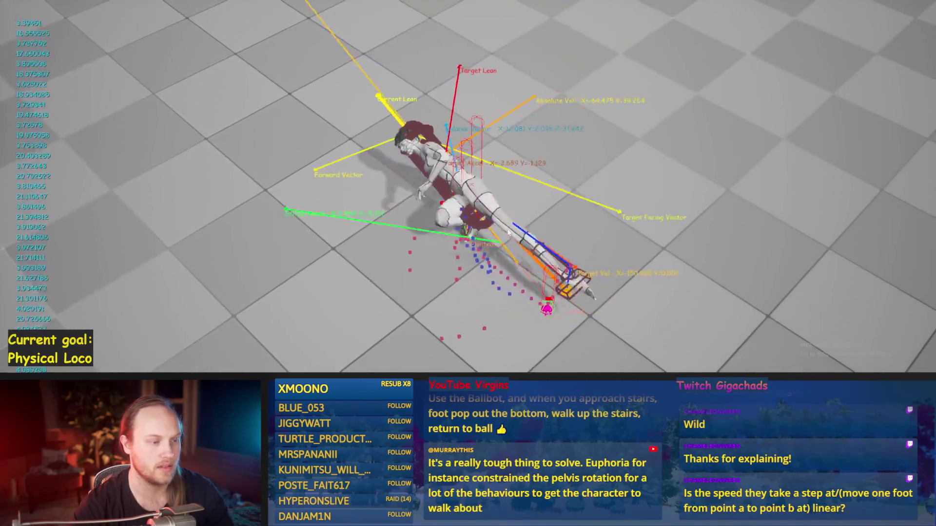
pyautogui.press('Escape')
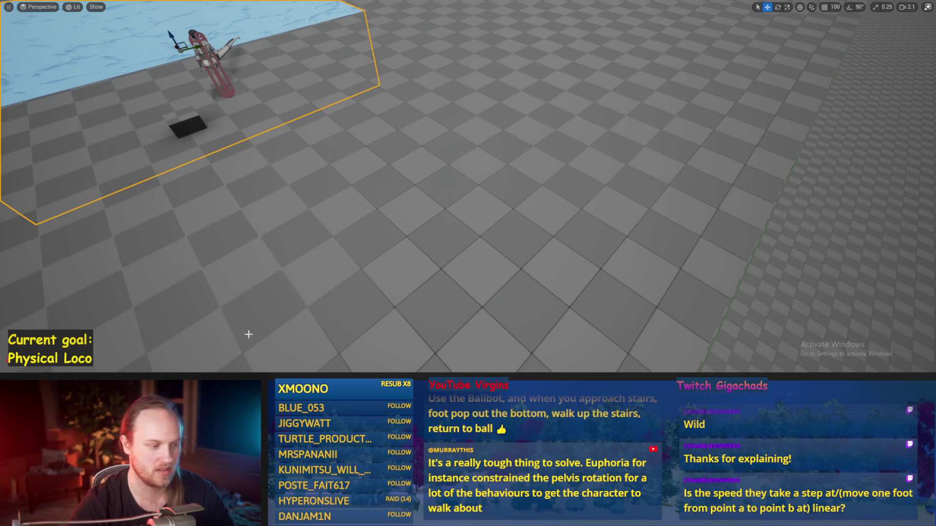
pyautogui.click(394, 358)
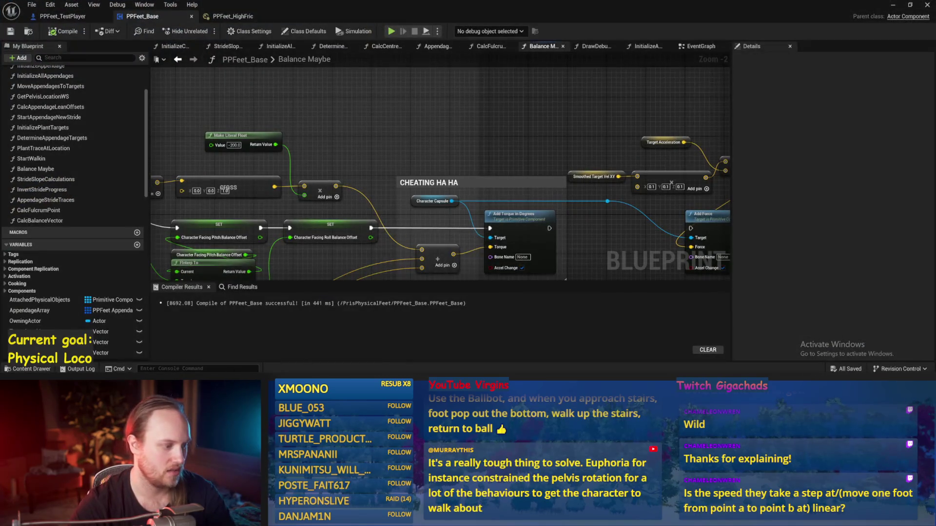
pyautogui.click(222, 354)
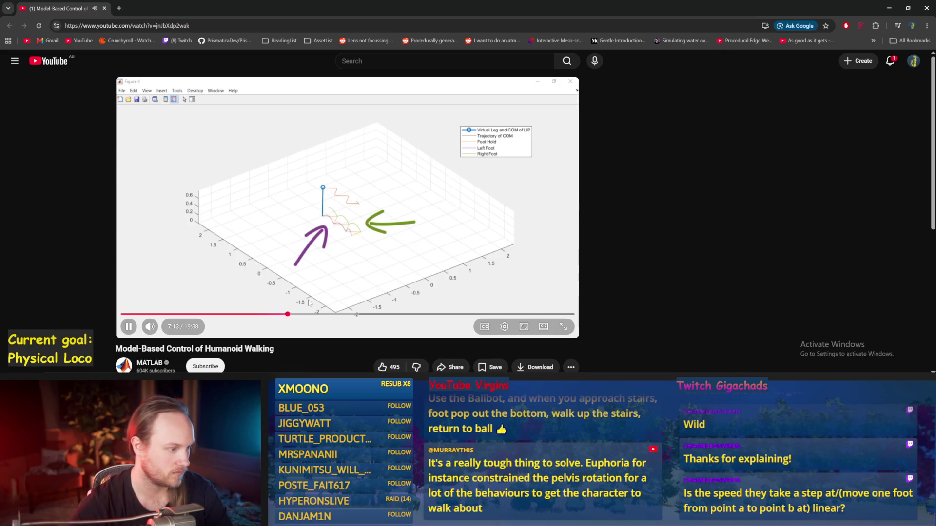
pyautogui.click(350, 315)
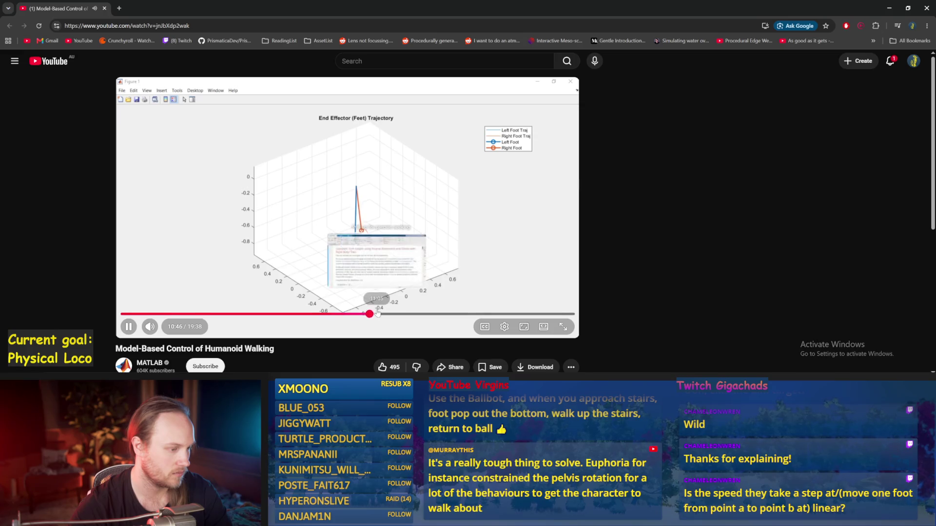
pyautogui.click(378, 313)
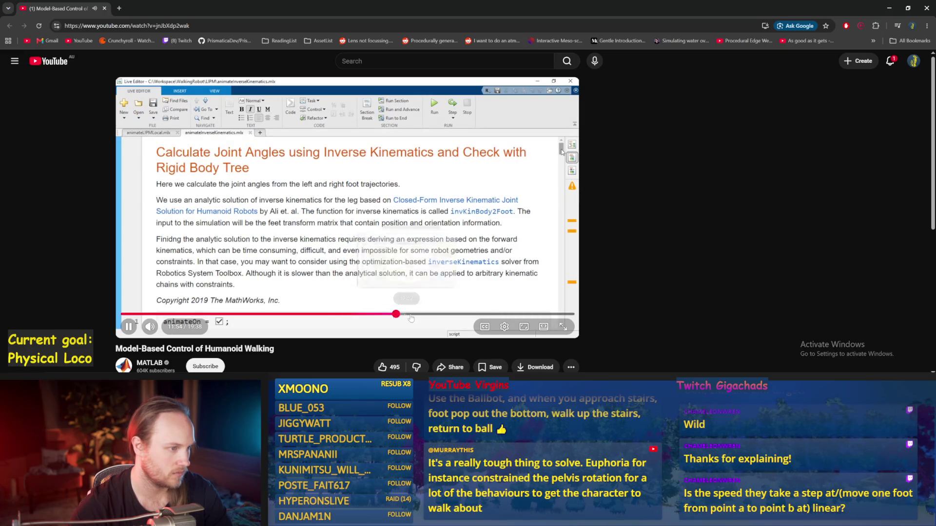
pyautogui.click(459, 315)
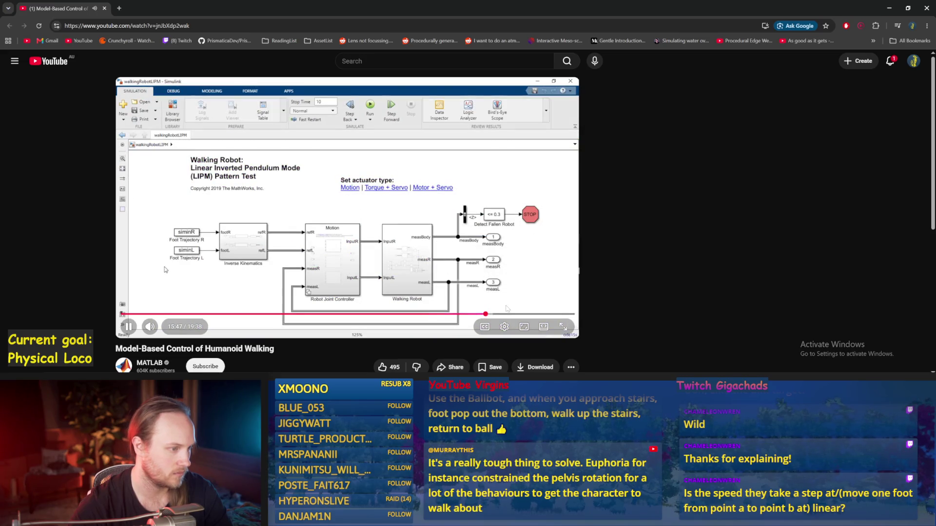
pyautogui.click(521, 315)
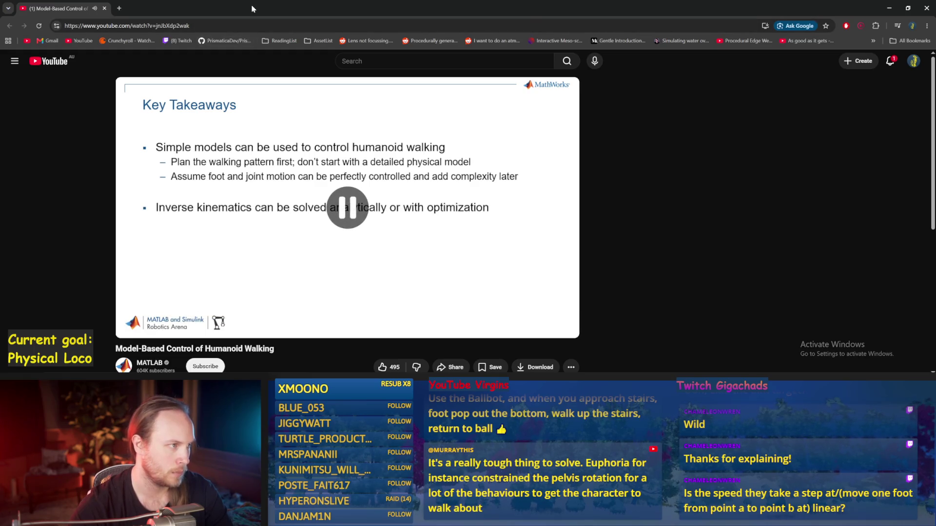
pyautogui.hotkey('alt', 'Tab')
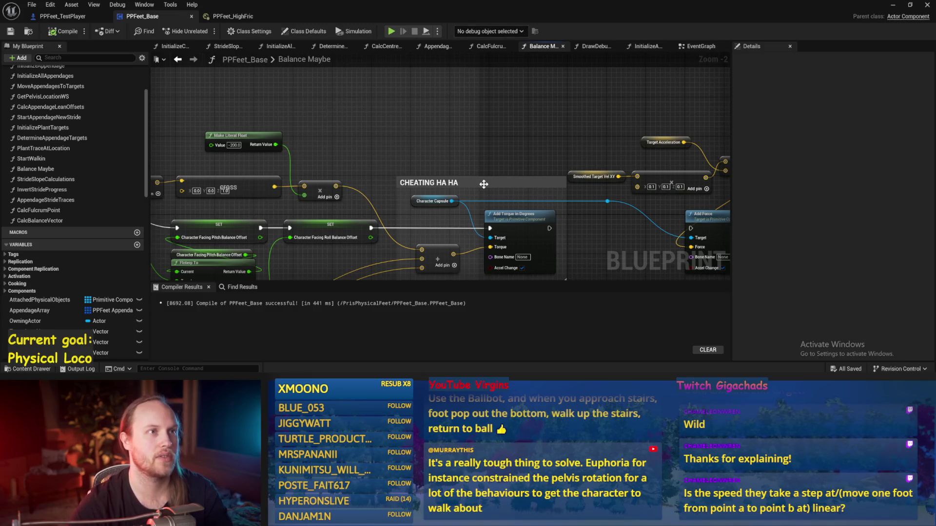
# Pan the Balance Maybe graph to the Make Literal Float and SET nodes and save PPFeet_Base.
pyautogui.moveTo(527, 126); pyautogui.dragTo(454, 138)
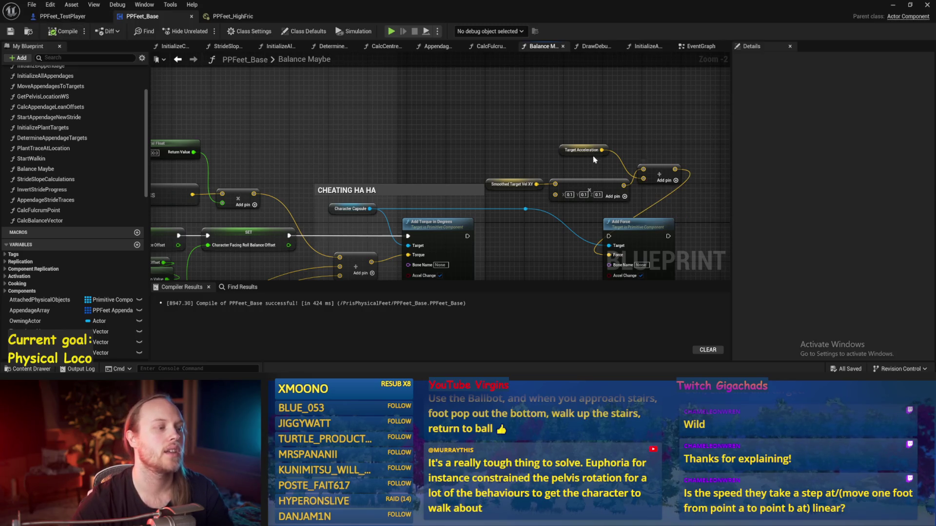
pyautogui.moveTo(505, 127); pyautogui.dragTo(432, 151)
pyautogui.moveTo(387, 170)
pyautogui.mouseDown()
pyautogui.moveTo(470, 119)
pyautogui.moveTo(551, 119)
pyautogui.moveTo(592, 101)
pyautogui.moveTo(563, 105)
pyautogui.mouseUp()
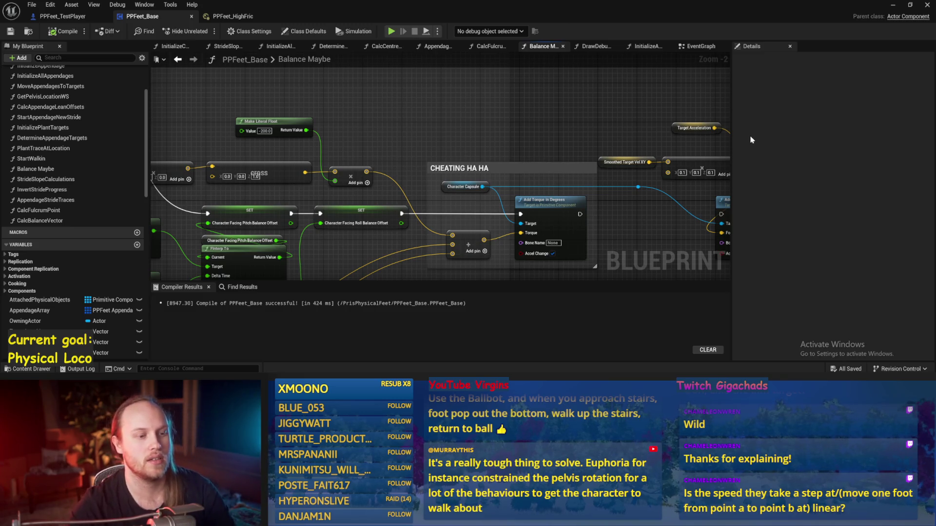
pyautogui.hotkey('ctrl', 's')
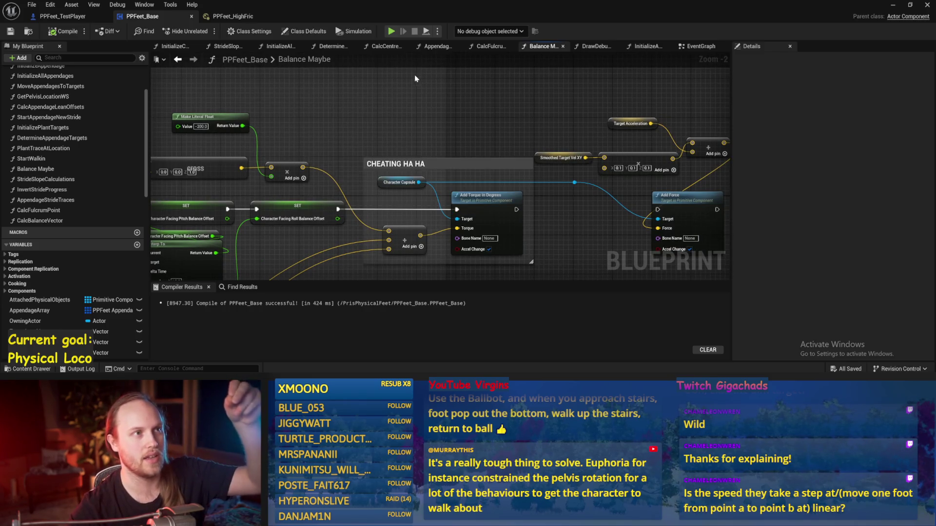
# Zoom around the graph, cancel a new-node wire, and minimize the Blueprint editor.
pyautogui.scroll(-1, 538, 126)
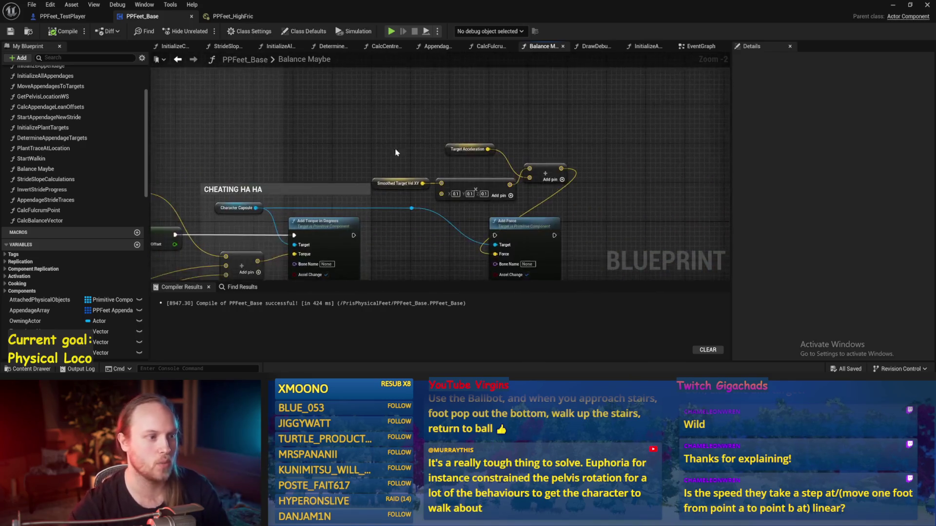
pyautogui.scroll(3, 332, 126)
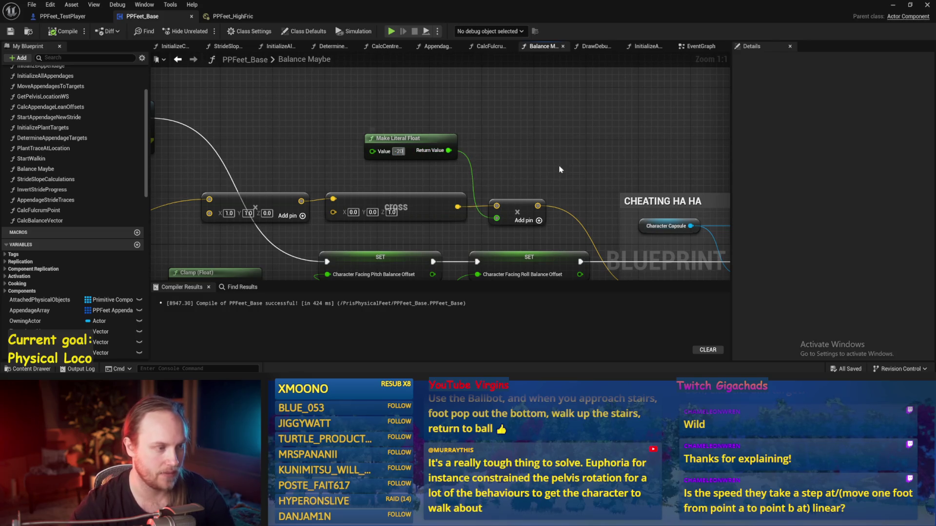
pyautogui.scroll(-2, 585, 178)
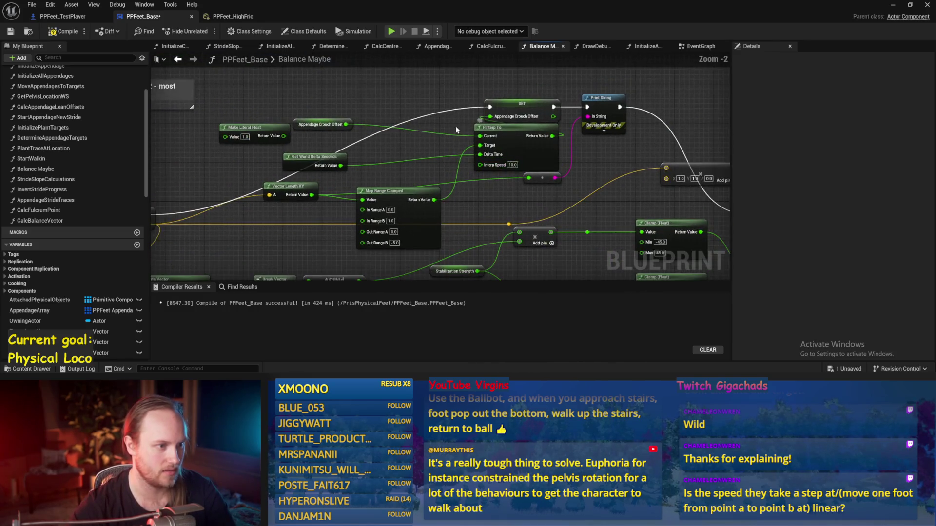
pyautogui.scroll(-1, 181, 182)
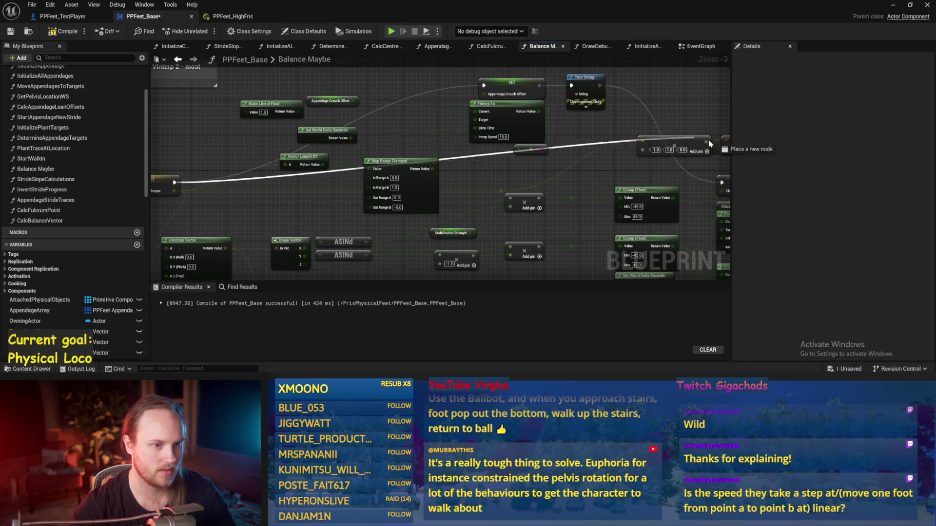
pyautogui.moveTo(706, 187); pyautogui.dragTo(374, 197)
pyautogui.press('Escape')
pyautogui.click(893, 5)
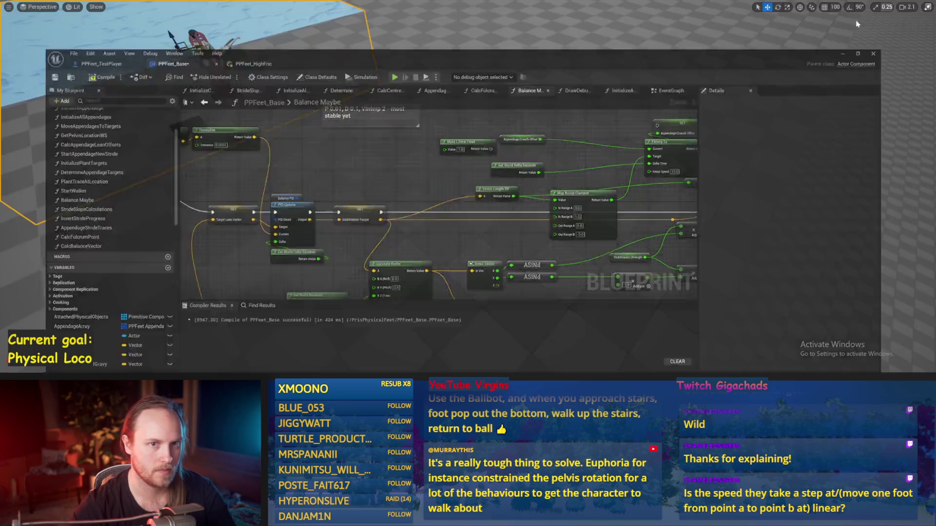
# Play-test the walker with the -20 balance value, restarting once, then stop.
pyautogui.hotkey('alt', 'p')
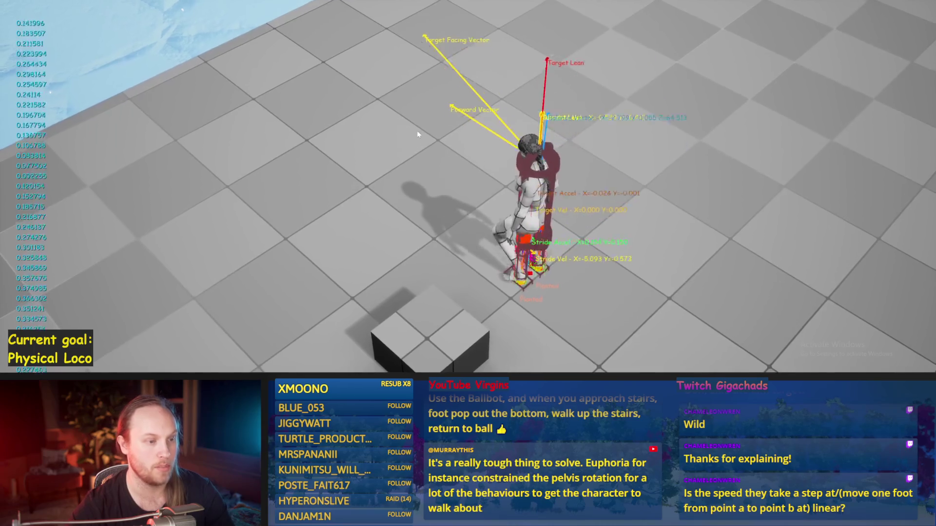
pyautogui.press('Escape')
pyautogui.hotkey('alt', 'p')
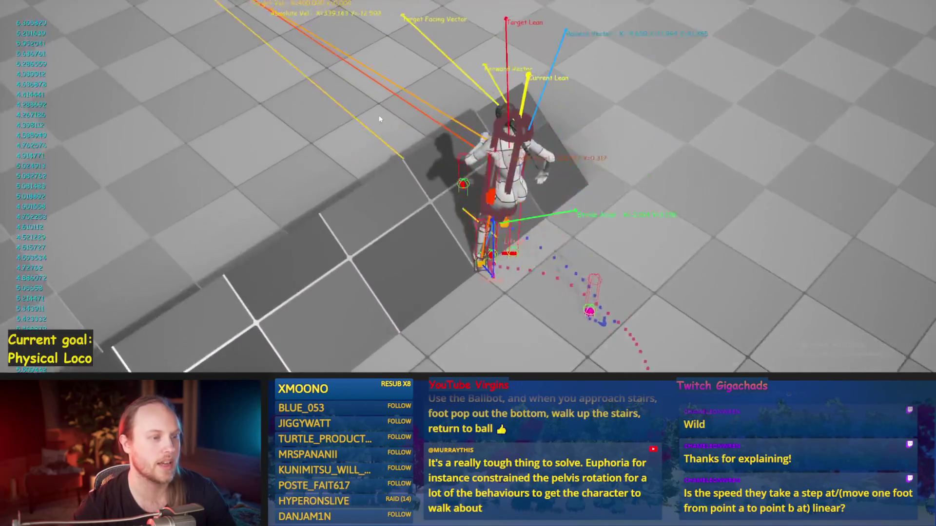
pyautogui.press('Escape')
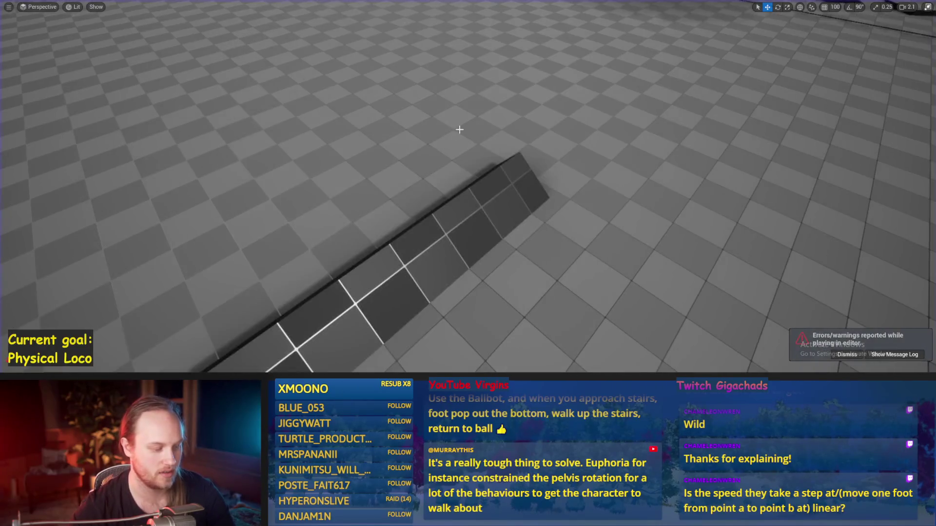
# Play-test the walker climbing the ramp, stop, and zoom the viewport back over the level.
pyautogui.hotkey('alt', 'p')
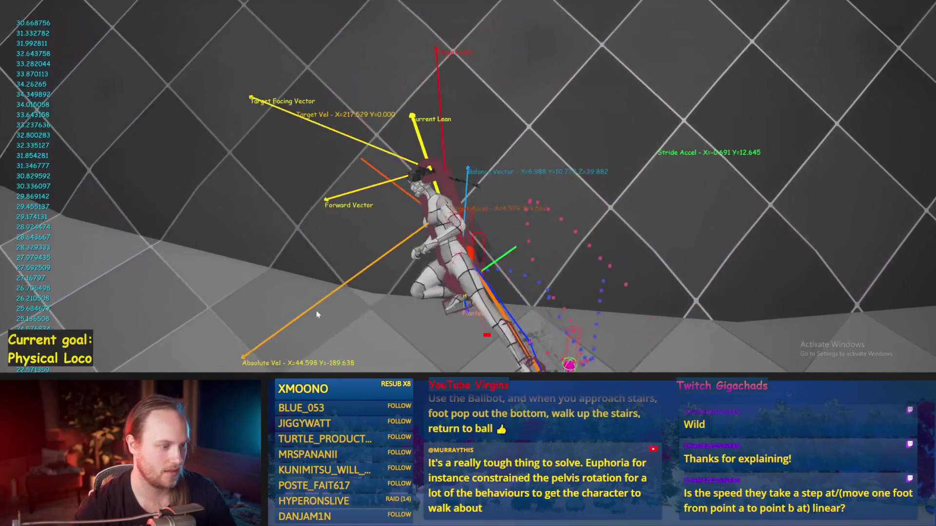
pyautogui.press('Escape')
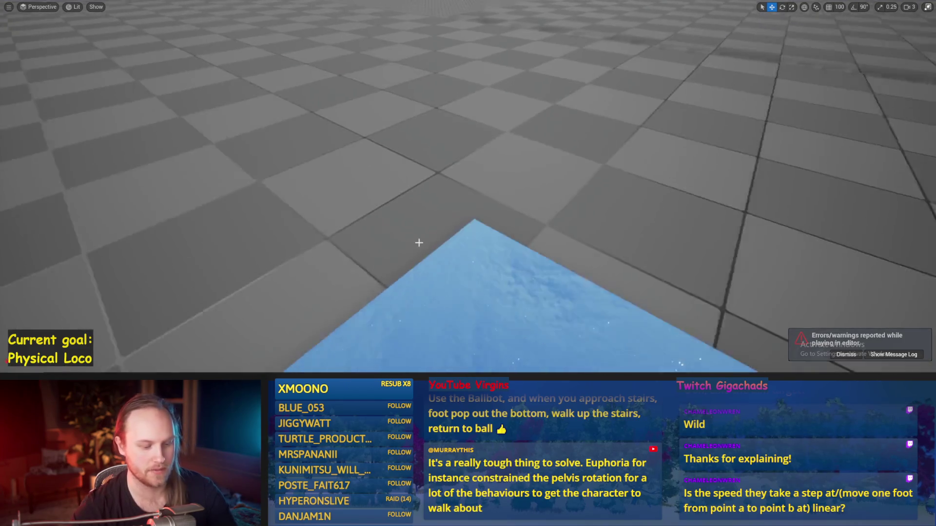
pyautogui.scroll(2, 421, 188)
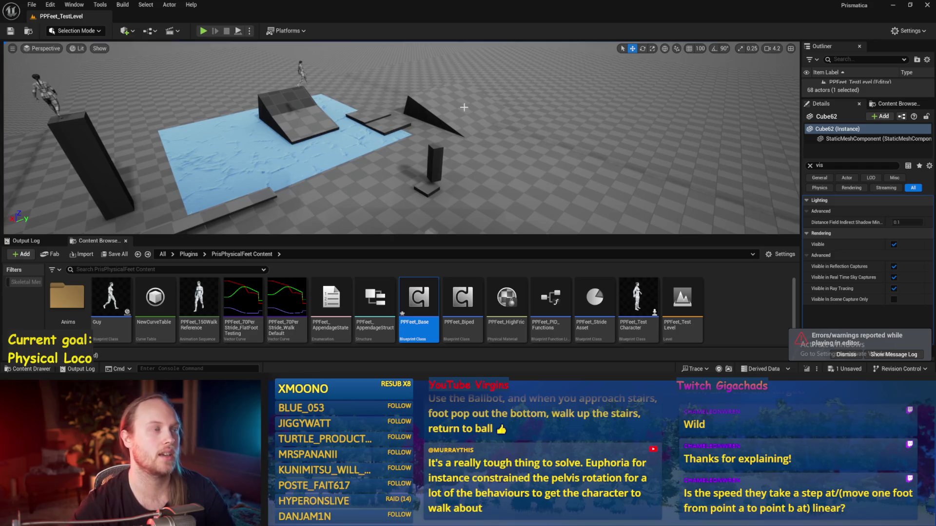
# Play-test the walker full-screen with F11, then stop the session.
pyautogui.press('a')
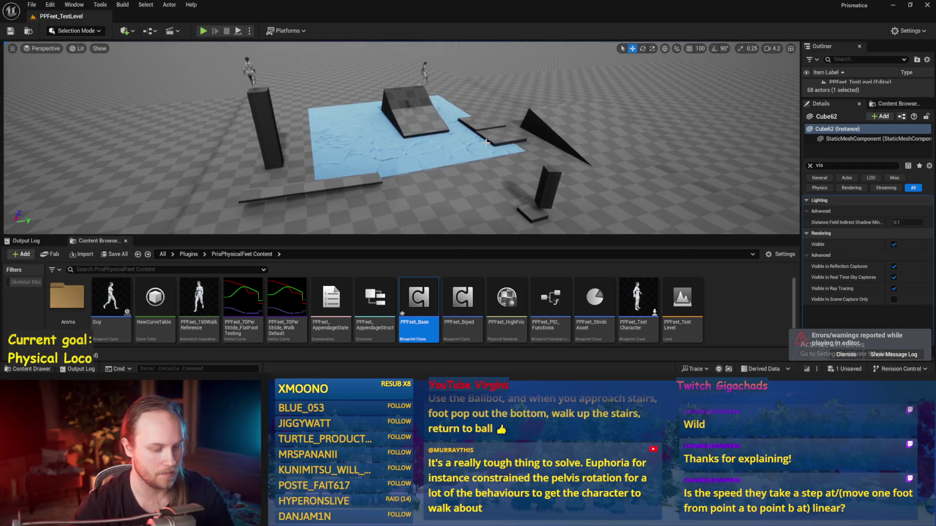
pyautogui.hotkey('alt', 'p')
pyautogui.press('F11')
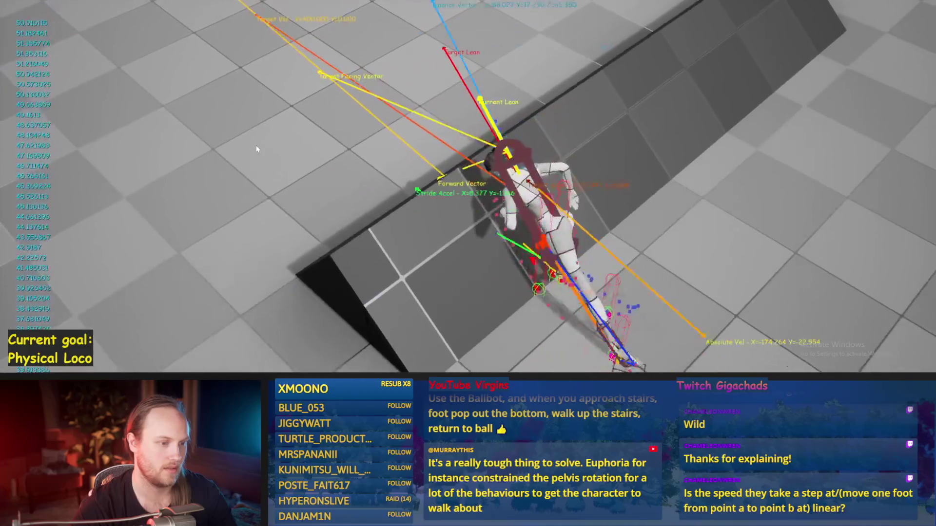
pyautogui.press('Escape')
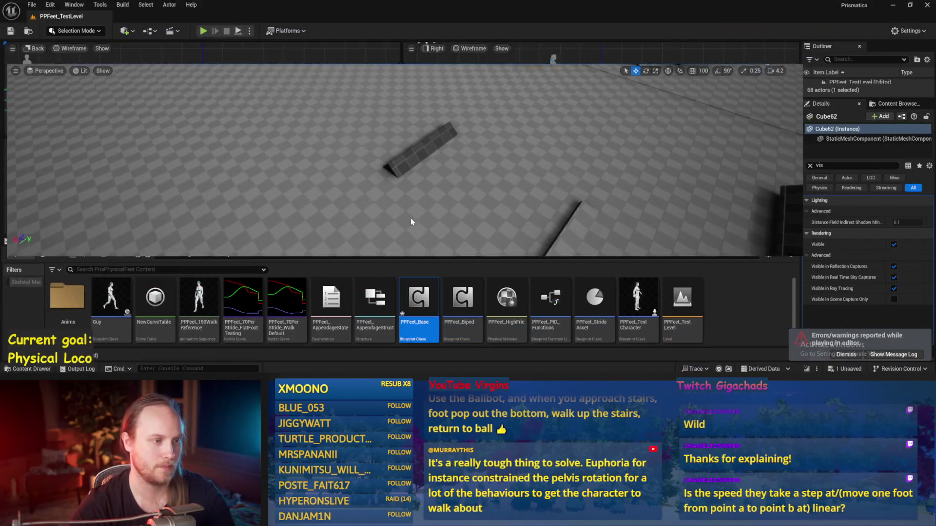
# Save all unsaved changes, then shift the view and start a new play test.
pyautogui.click(63, 125)
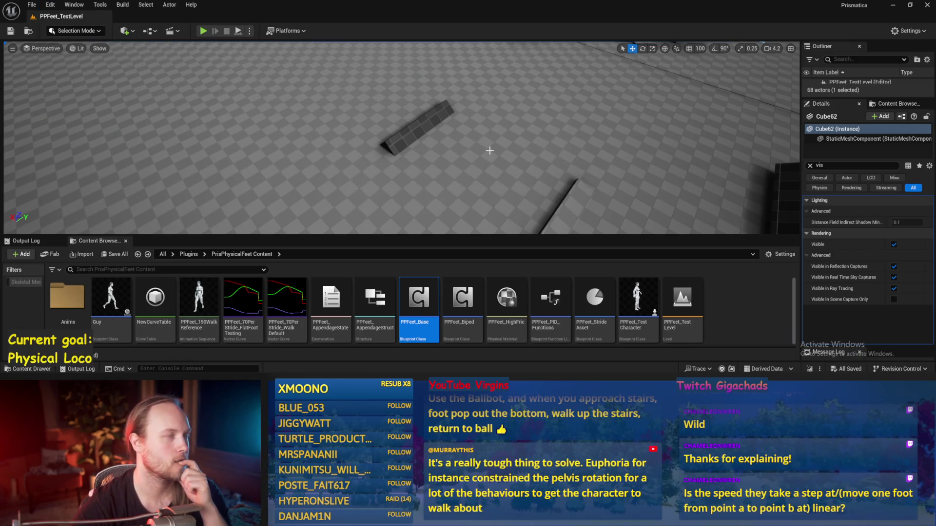
pyautogui.click(30, 6)
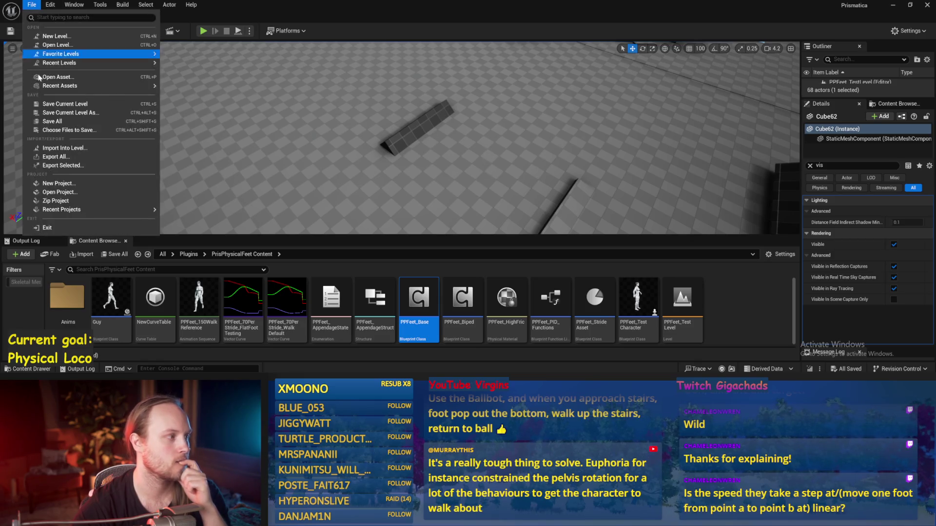
pyautogui.click(111, 119)
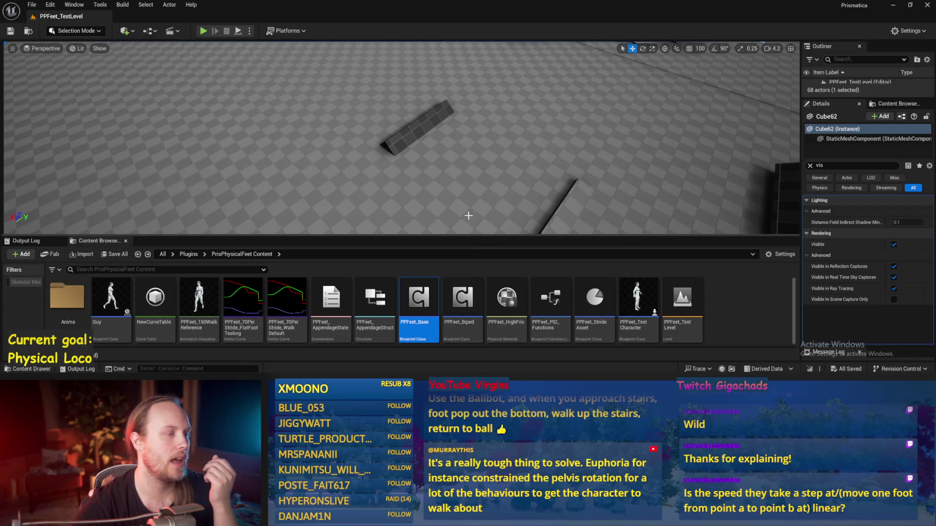
pyautogui.moveTo(469, 215); pyautogui.dragTo(483, 214)
pyautogui.hotkey('alt', 'p')
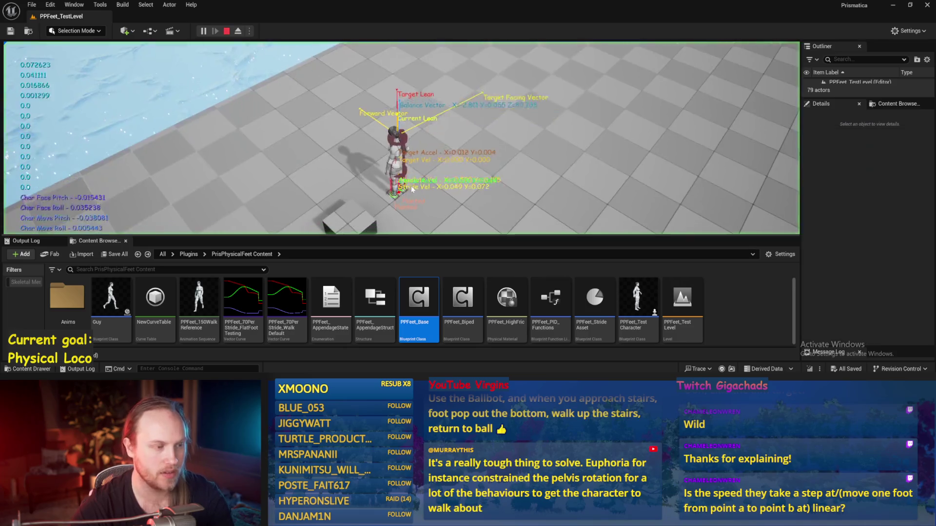
pyautogui.press('F11')
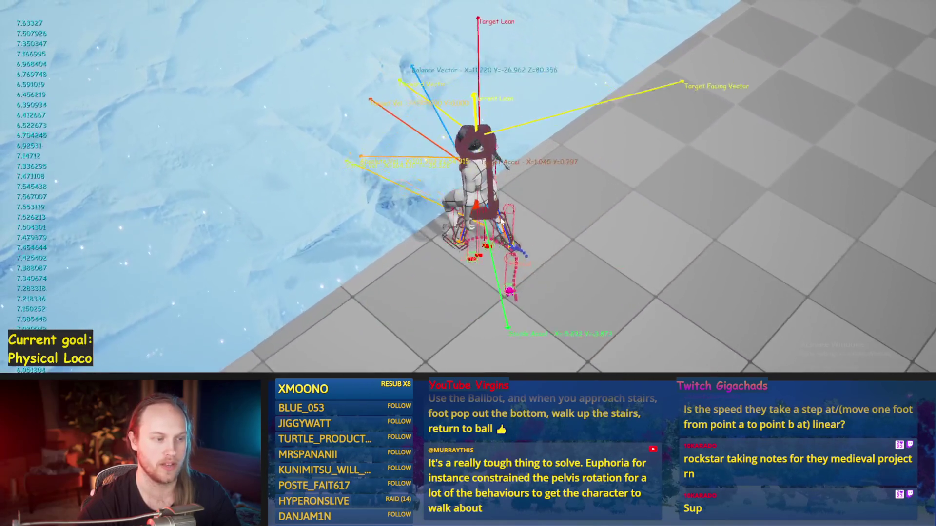
pyautogui.press('Escape')
pyautogui.hotkey('alt', 'p')
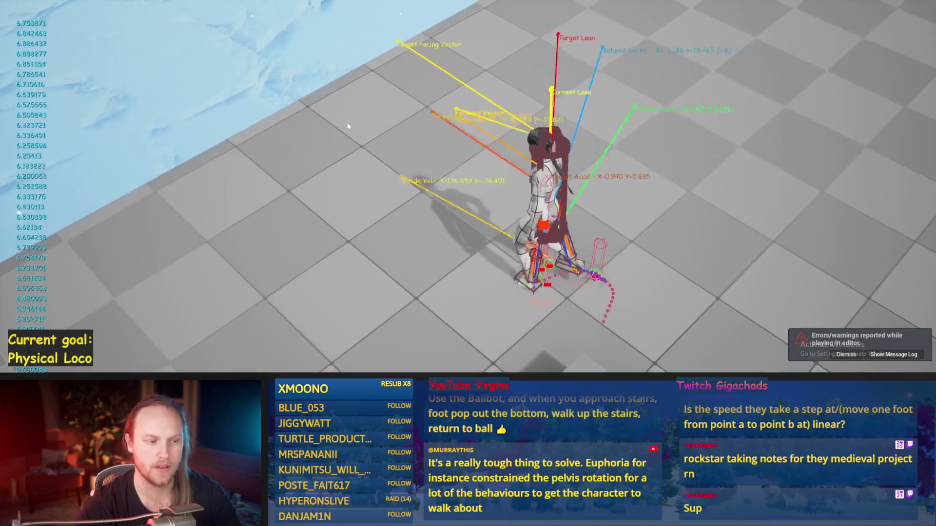
pyautogui.press('Escape')
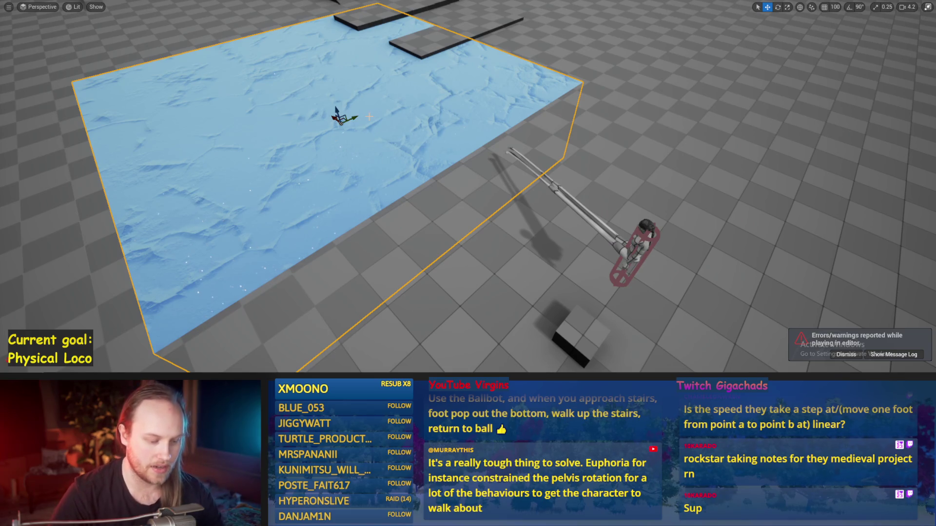
pyautogui.press('F11')
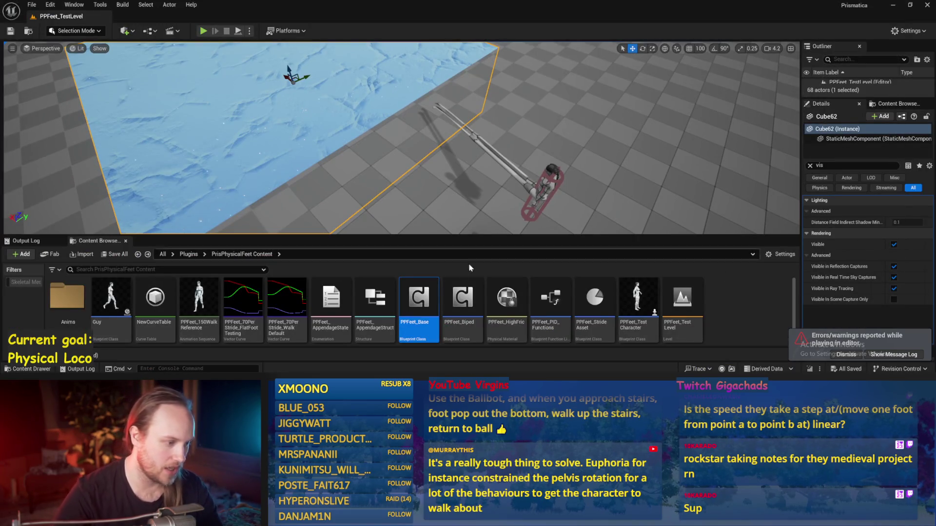
# Set linear tangents on the two selected green keys of the 70PerStride_FlatFoot curve.
pyautogui.doubleClick(236, 311)
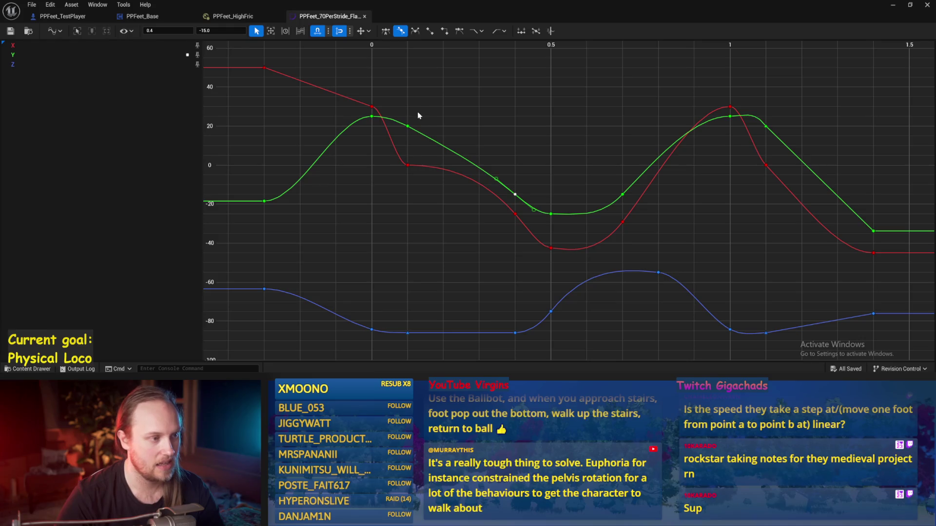
pyautogui.rightClick(515, 195)
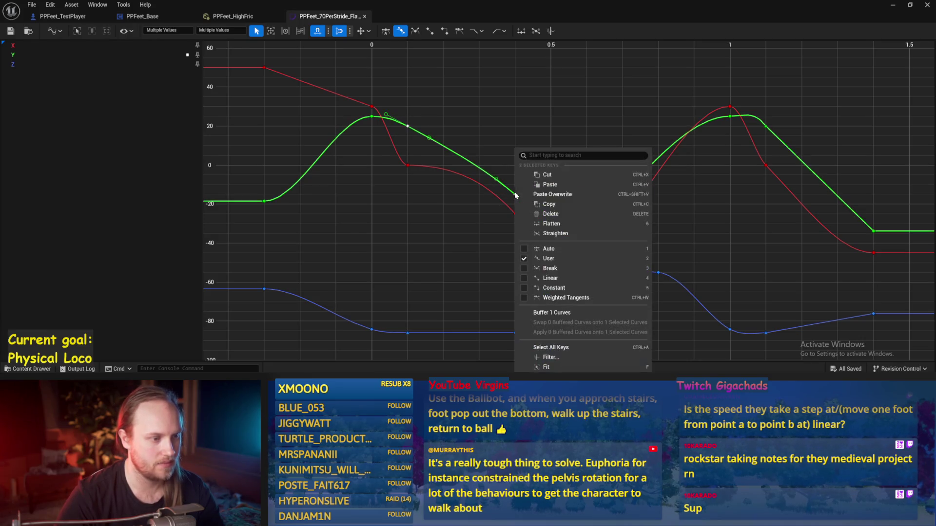
pyautogui.click(556, 278)
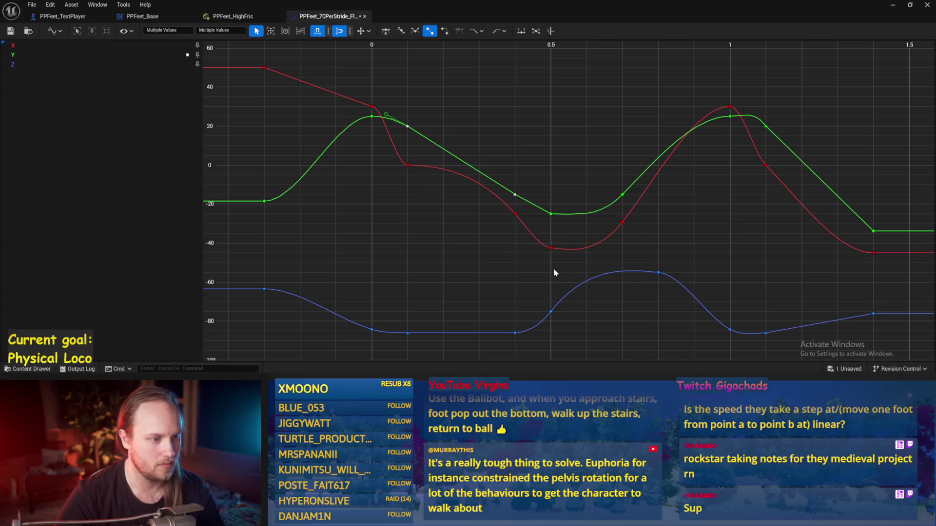
# Test the walker with the linear keys, then save the FlatFoot testing curve and hide the editor.
pyautogui.click(896, 7)
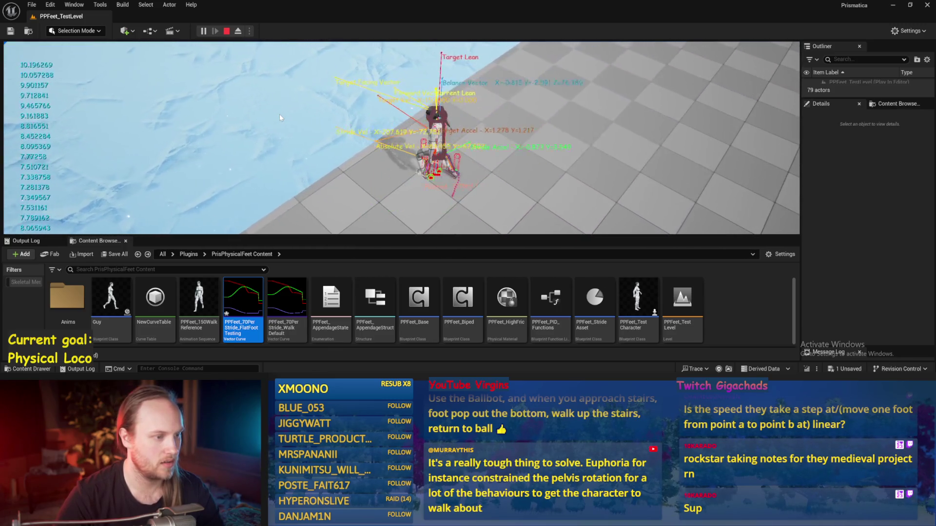
pyautogui.press('Escape')
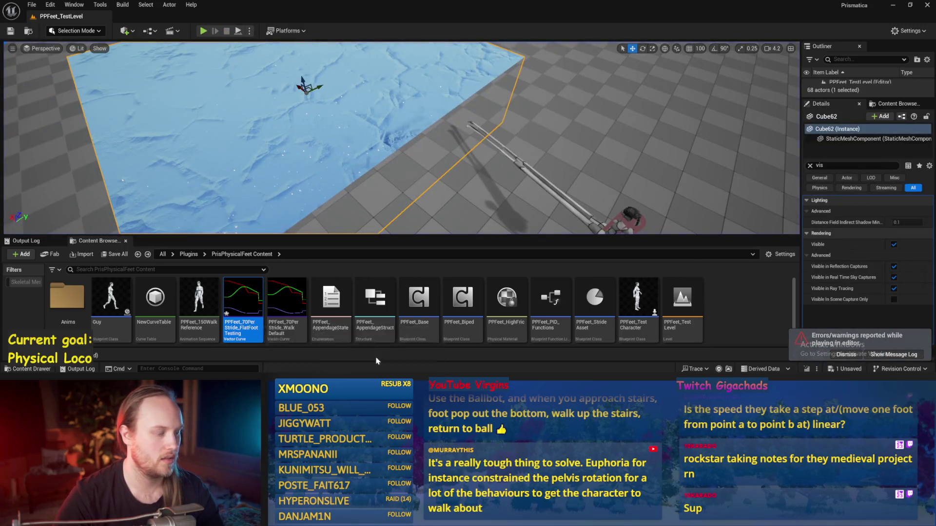
pyautogui.hotkey('alt', 'Tab')
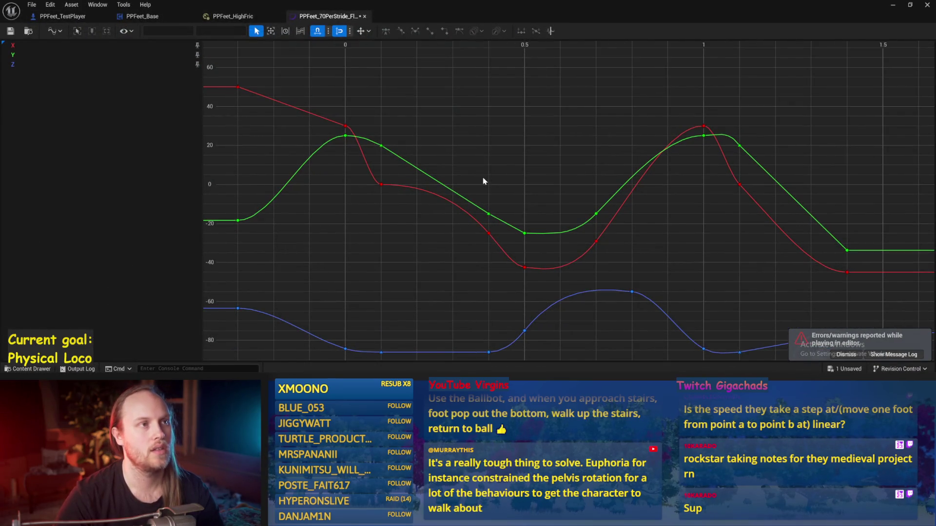
pyautogui.moveTo(531, 115)
pyautogui.mouseDown()
pyautogui.moveTo(513, 130)
pyautogui.moveTo(526, 151)
pyautogui.mouseUp()
pyautogui.hotkey('ctrl', 's')
pyautogui.moveTo(387, 199); pyautogui.dragTo(434, 145)
pyautogui.click(893, 5)
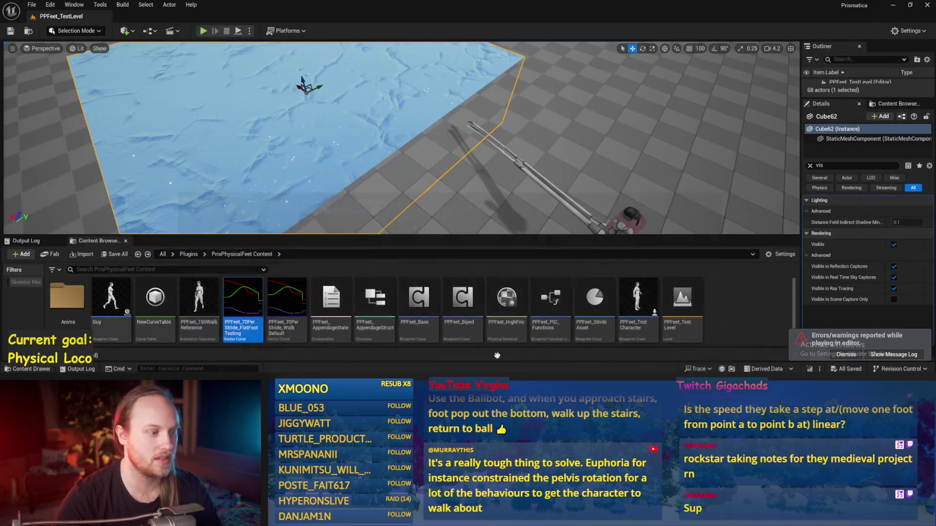
# Open PPFeet_150WalkReference, then review PPFeet_Base's Balance Maybe graph and save the Blueprint.
pyautogui.doubleClick(204, 299)
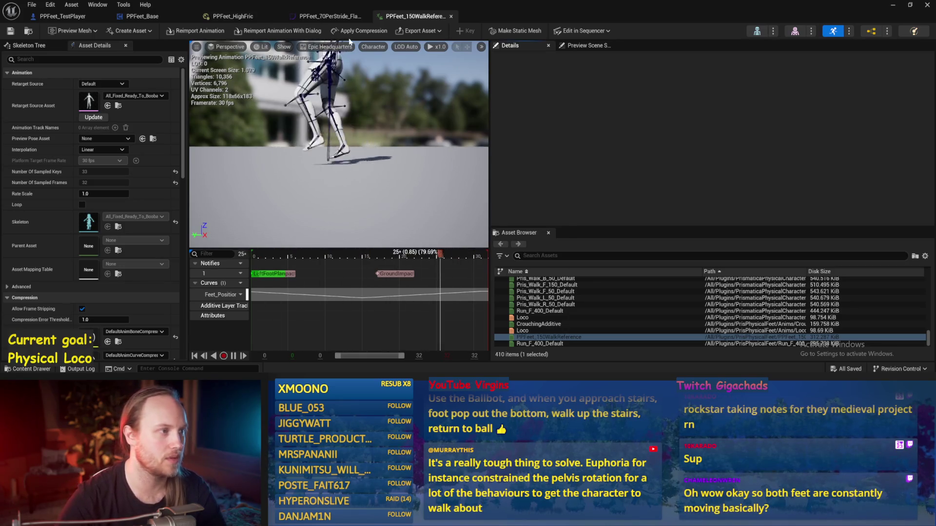
pyautogui.click(143, 21)
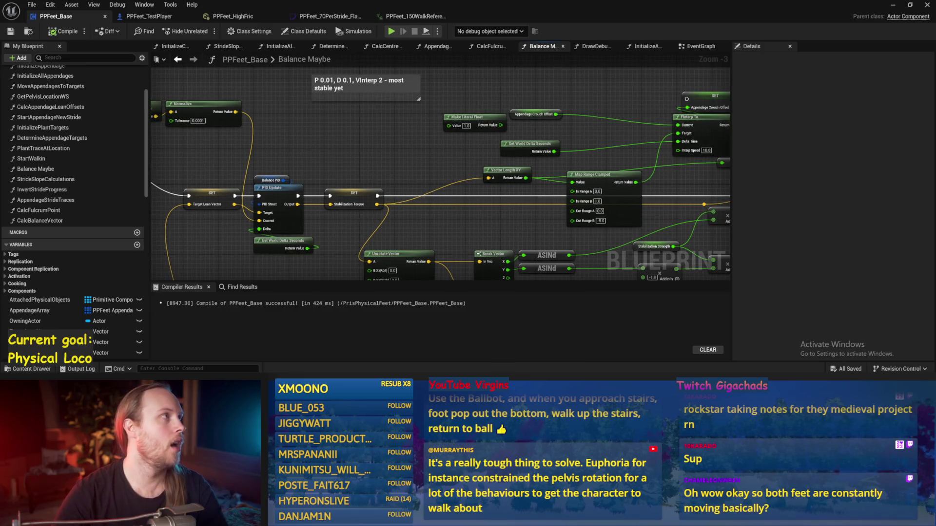
pyautogui.moveTo(375, 189); pyautogui.dragTo(397, 159)
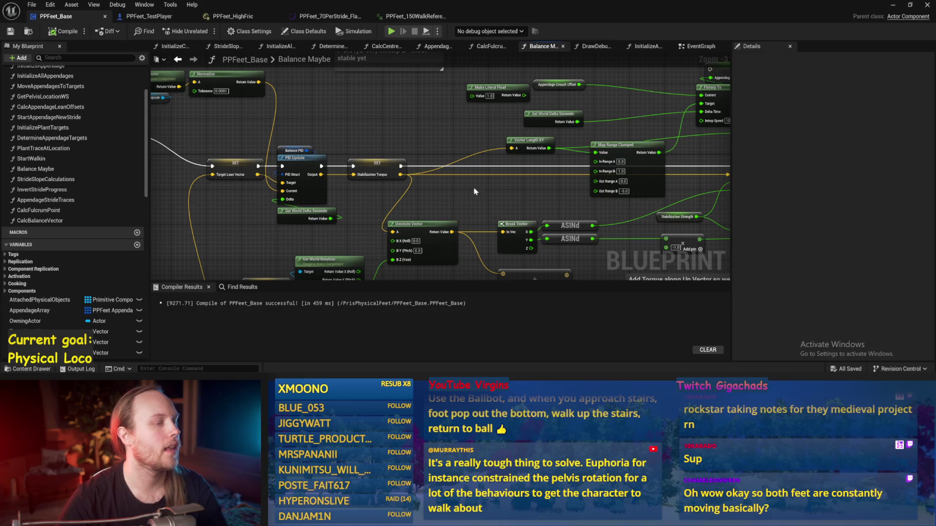
pyautogui.moveTo(474, 191); pyautogui.dragTo(394, 156)
pyautogui.click(11, 32)
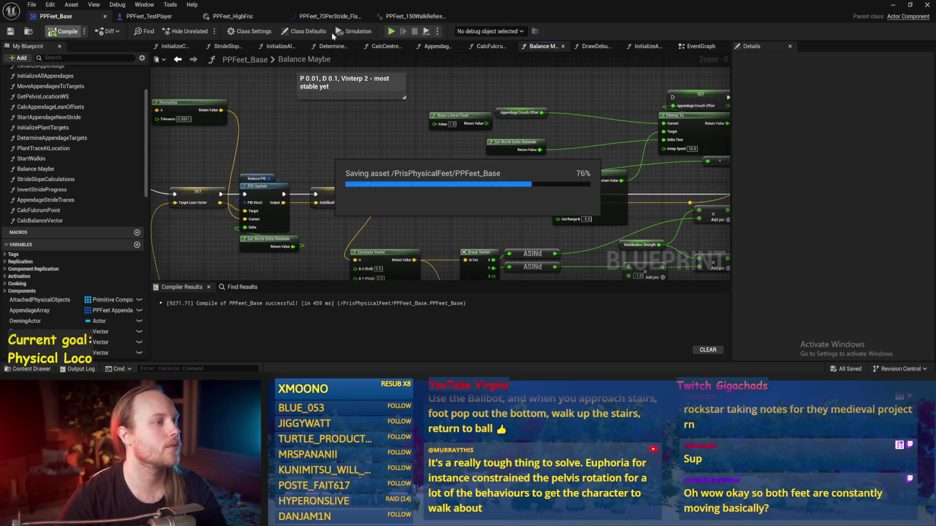
# Hide the asset editor and start a full-screen play test of the walker on the ice.
pyautogui.click(326, 18)
pyautogui.click(893, 5)
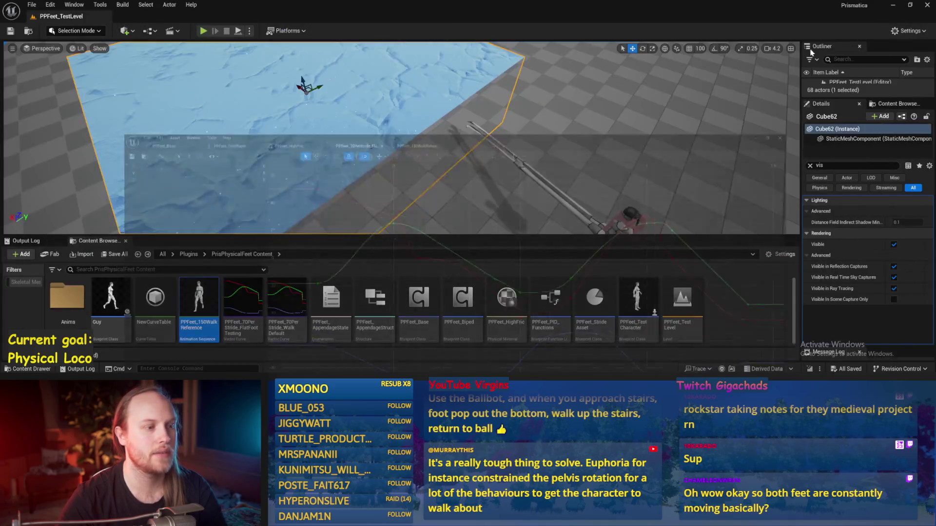
pyautogui.hotkey('alt', 'p')
pyautogui.press('F11')
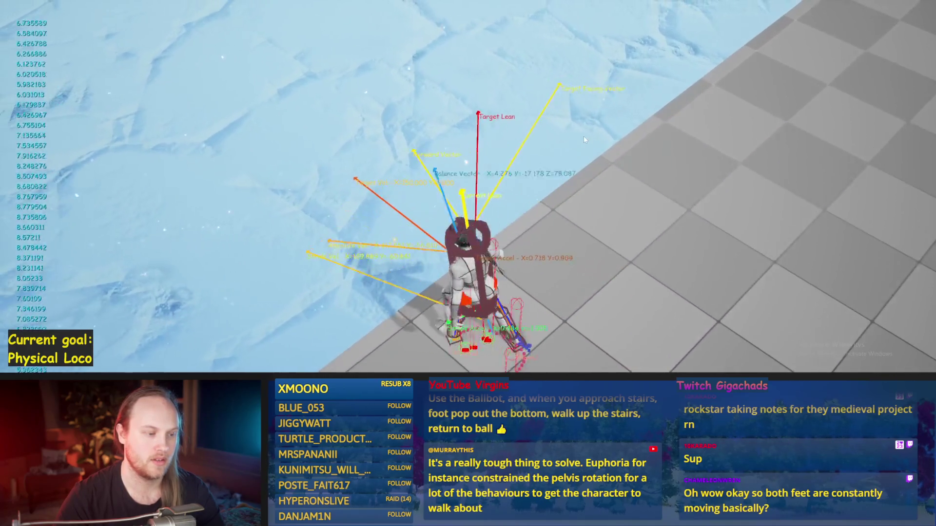
# Restart the walker test from its start point, then stop the session.
pyautogui.press('Escape')
pyautogui.hotkey('alt', 'p')
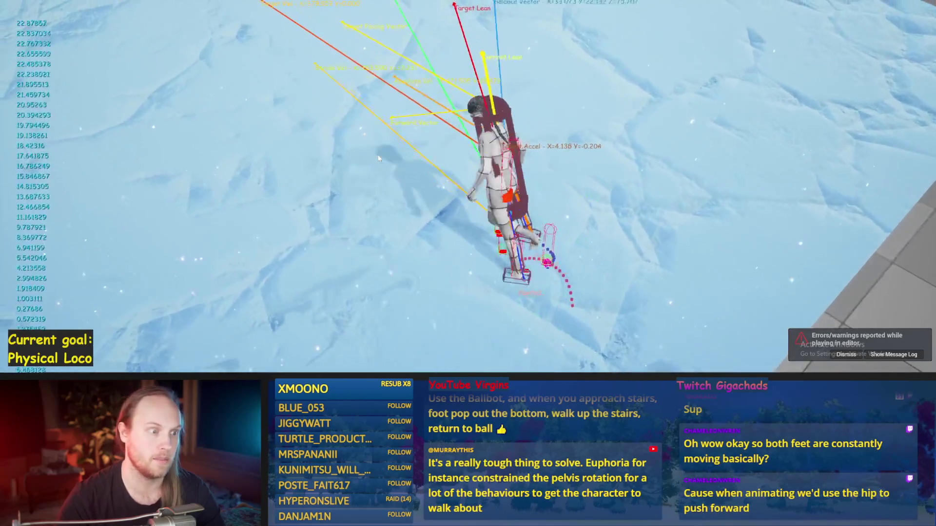
pyautogui.press('Escape')
# Zoom the viewport and save the PPFeet_TestLevel map.
pyautogui.scroll(-10, 523, 181)
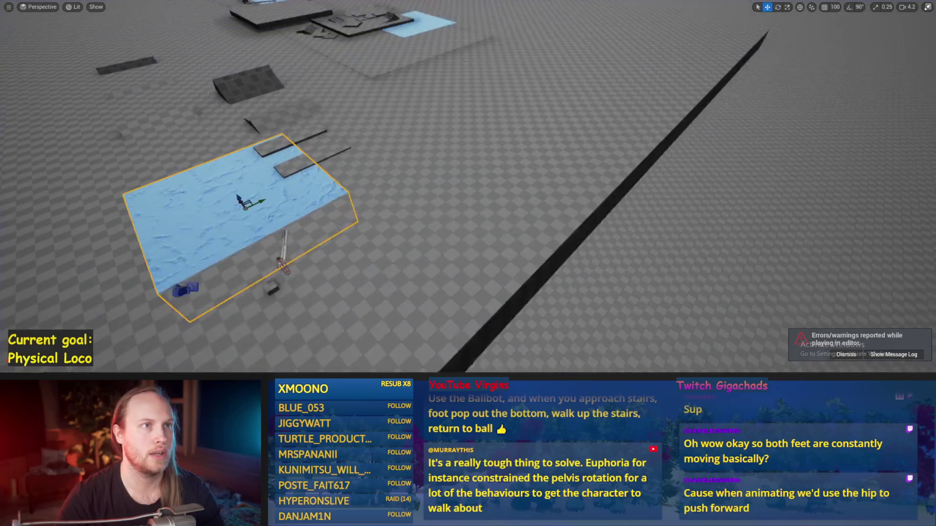
pyautogui.scroll(5, 500, 161)
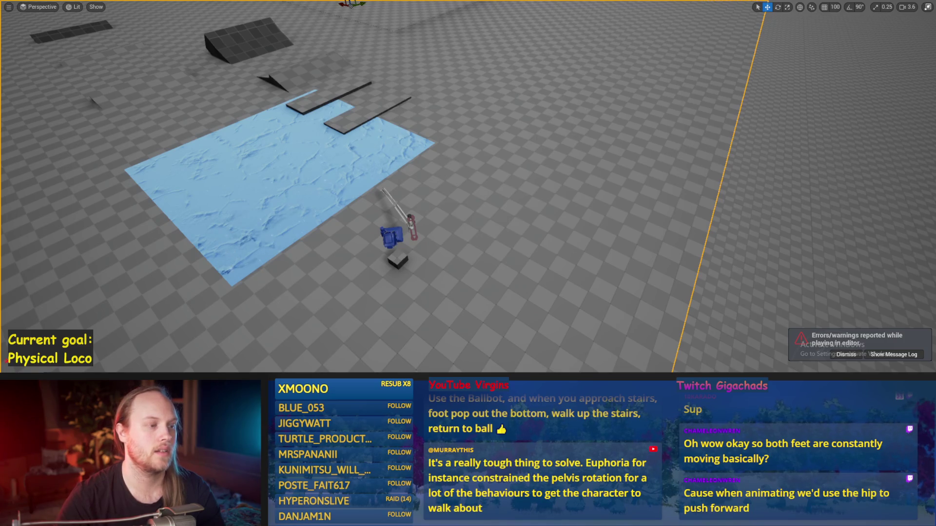
pyautogui.scroll(2, 468, 185)
pyautogui.scroll(5, 516, 173)
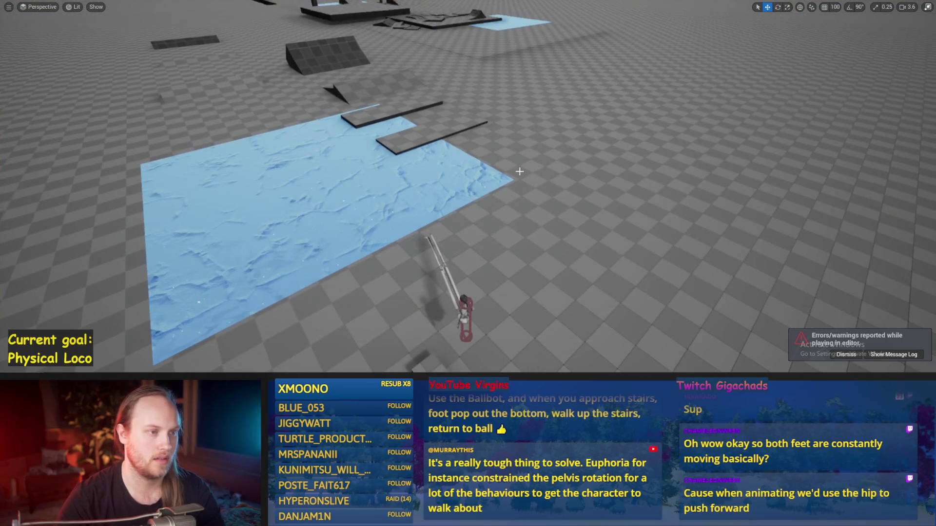
pyautogui.hotkey('ctrl', 's')
# Focus the view on the ragdoll character and run another short play test.
pyautogui.scroll(-3, 517, 174)
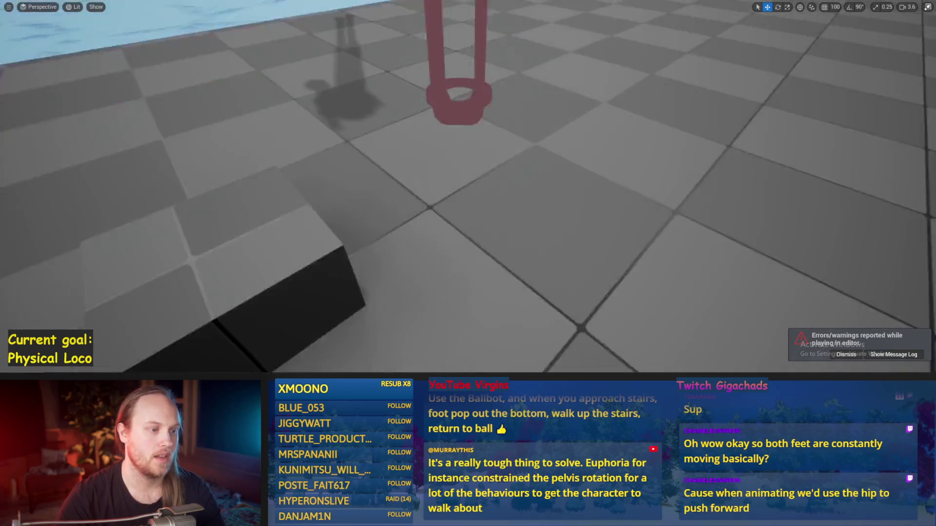
pyautogui.press('f')
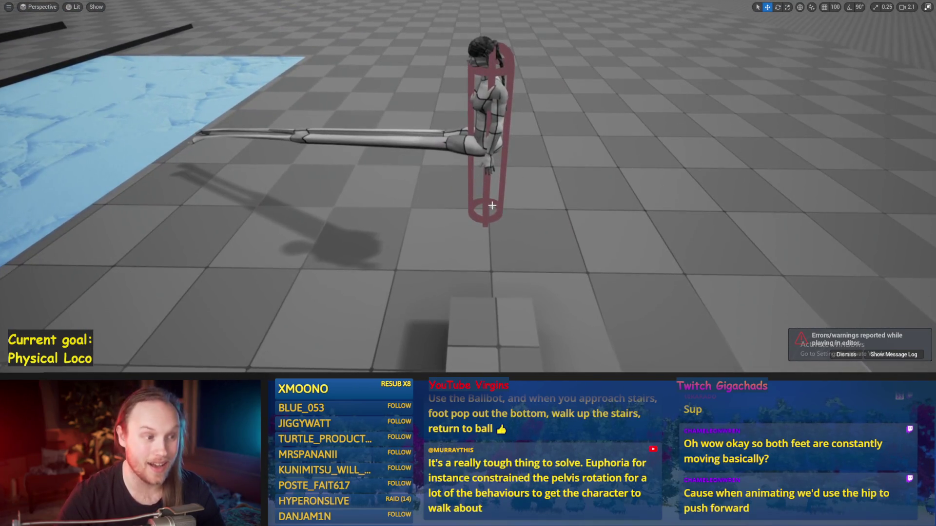
pyautogui.hotkey('alt', 'p')
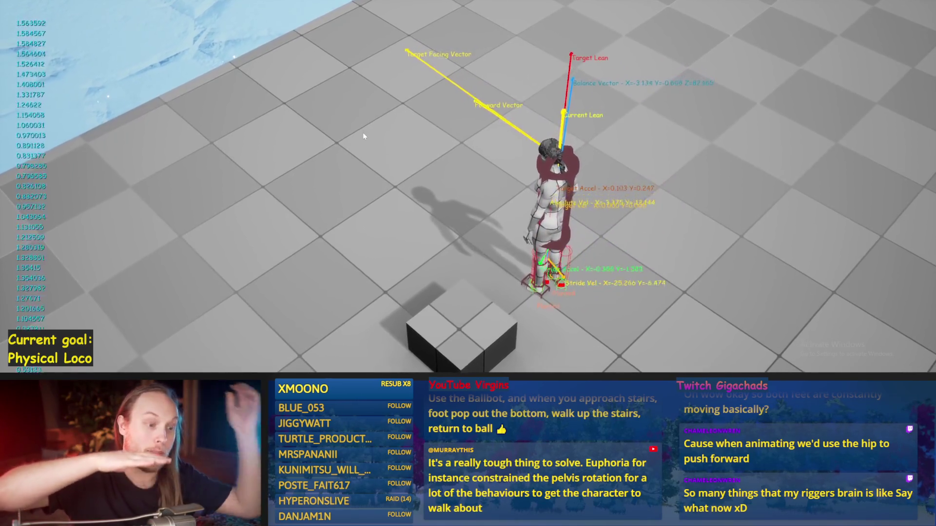
pyautogui.press('Escape')
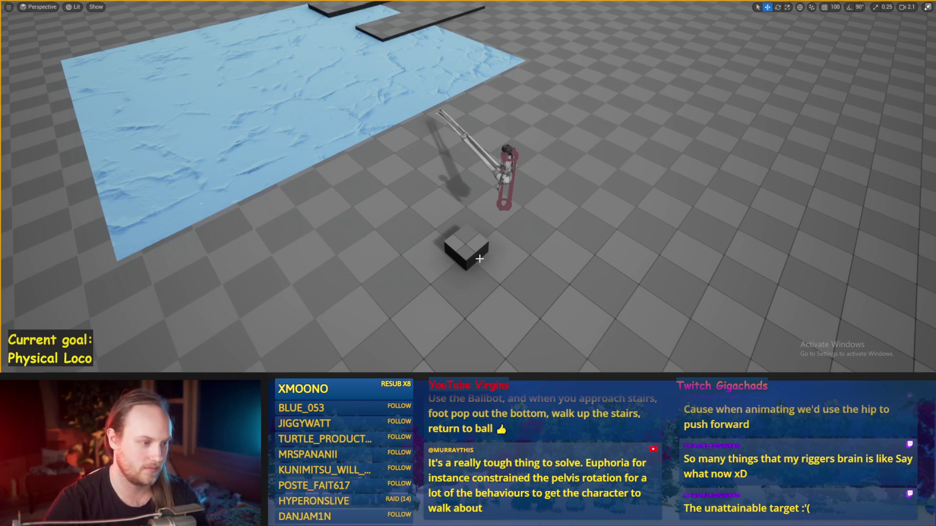
# Run repeated play tests of the walker, dismissing the warnings notice, then switch to the Paint sketches.
pyautogui.hotkey('alt', 'p')
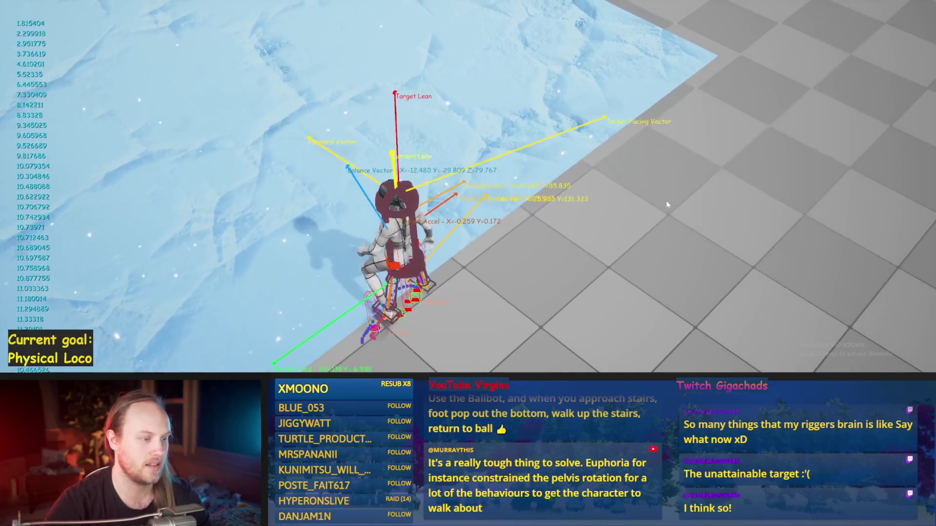
pyautogui.press('Escape')
pyautogui.hotkey('alt', 'p')
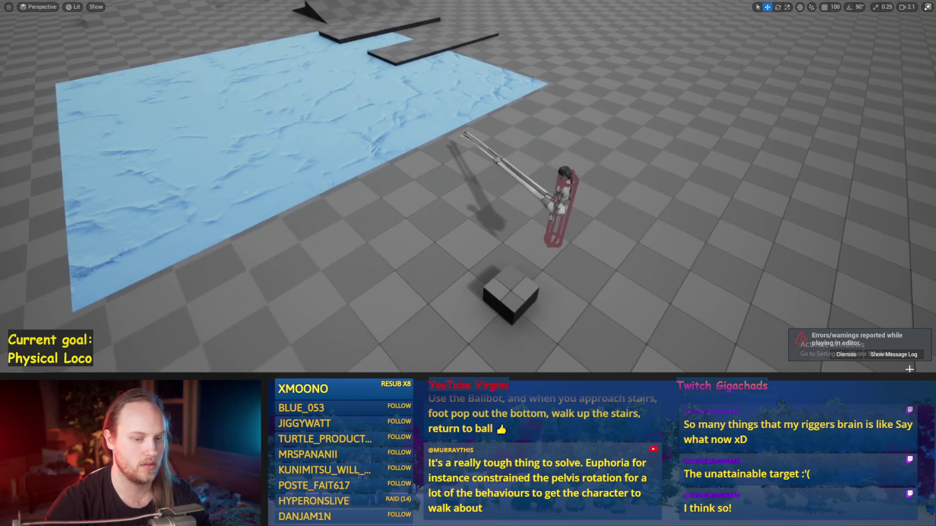
pyautogui.click(846, 355)
pyautogui.hotkey('alt', 'p')
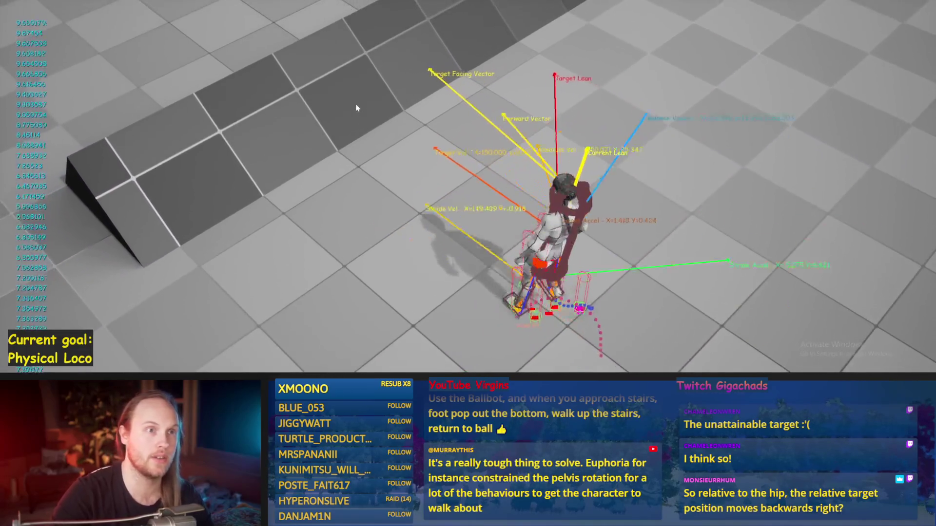
pyautogui.press('Escape')
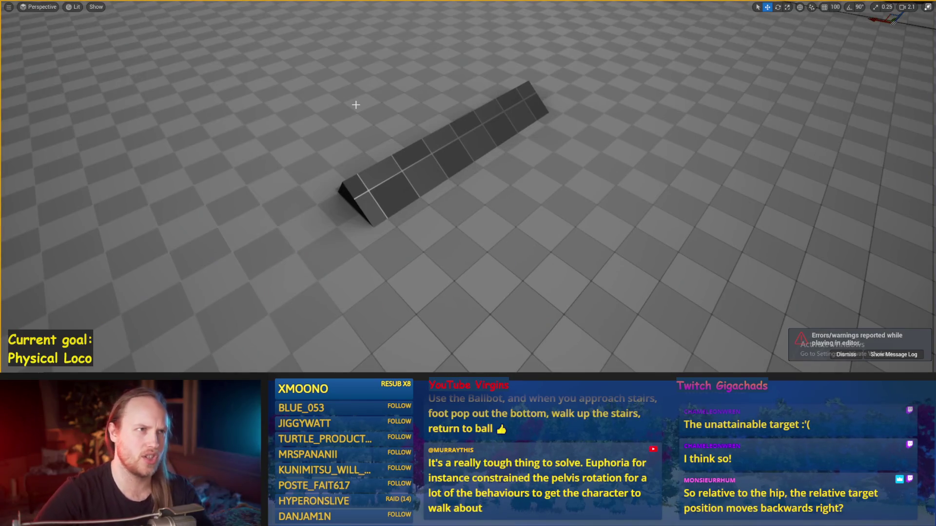
pyautogui.hotkey('alt', 'Tab')
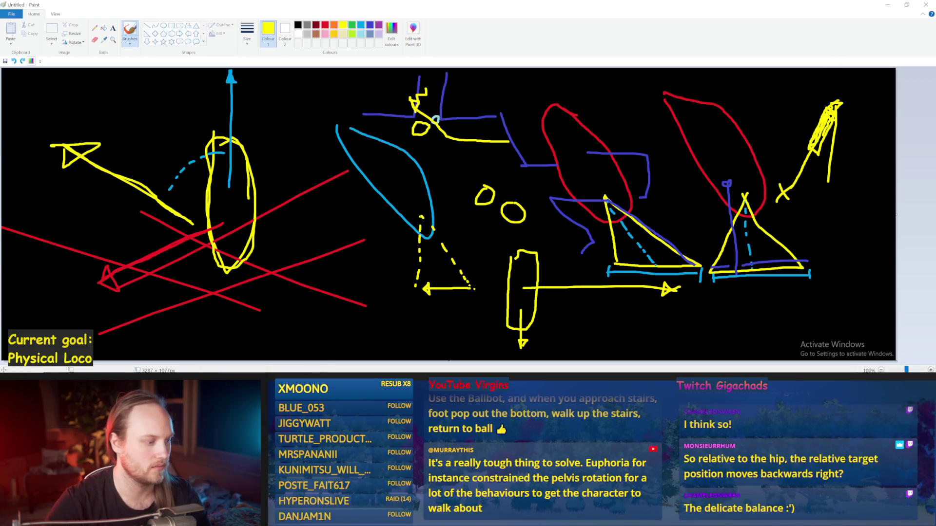
# Leave the Paint stride sketches and bring back the PPFeet_70PerStride_FlatFootTesting curve editor.
pyautogui.click(431, 333)
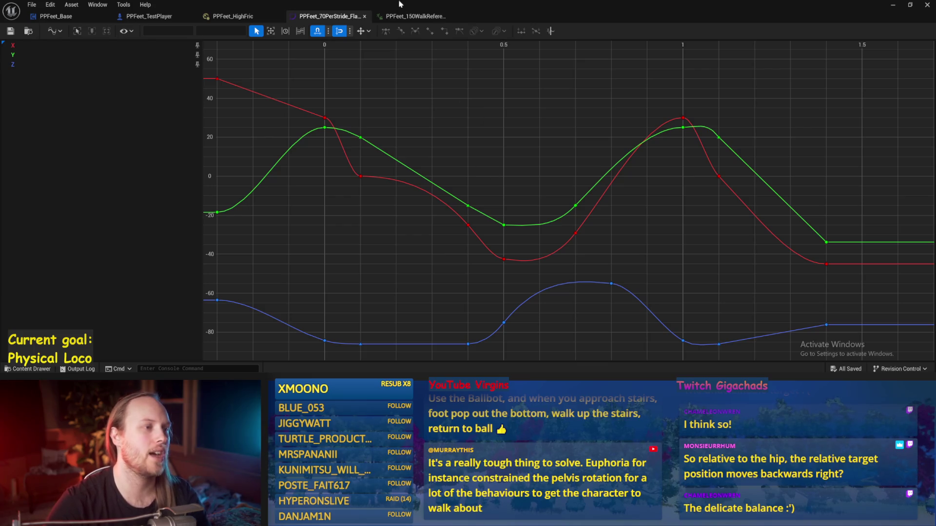
# Open the PPFeet_150WalkReference walk and zoom the preview in on the walker.
pyautogui.click(404, 17)
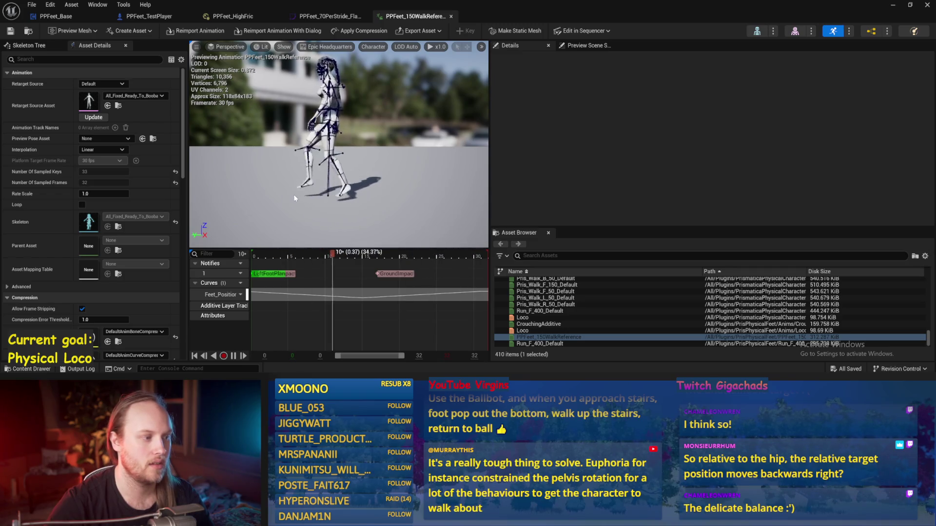
pyautogui.scroll(3, 304, 170)
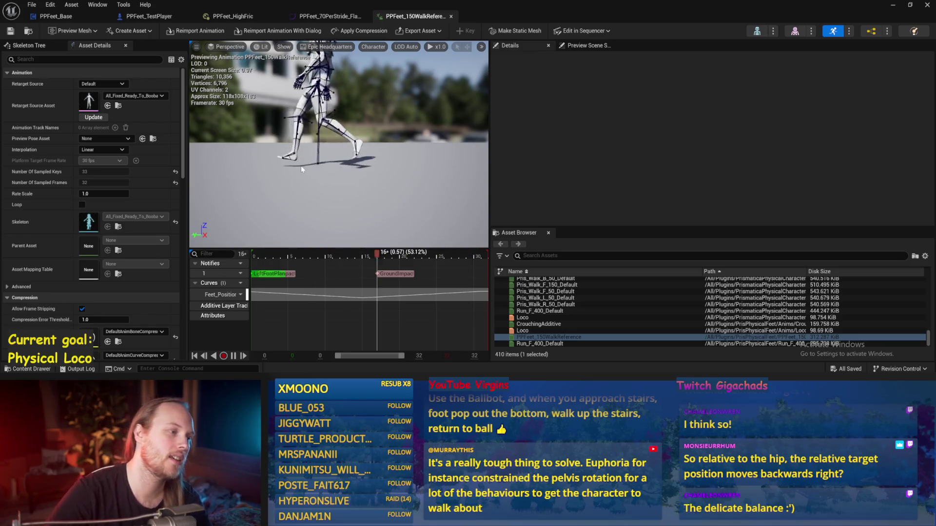
pyautogui.moveTo(336, 162); pyautogui.dragTo(307, 146)
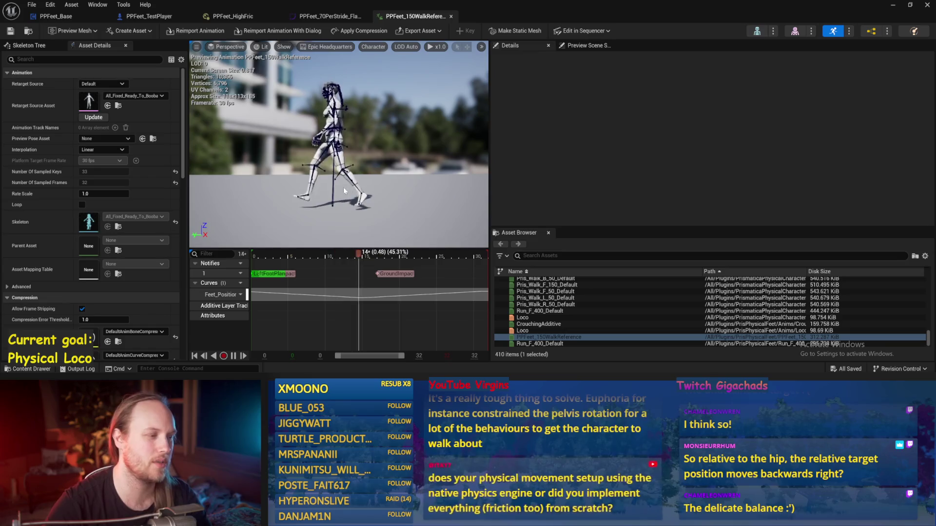
# Compare against the PPFeet_70PerStride curves, then go to the PPFeet_TestPlayer event graph.
pyautogui.click(322, 21)
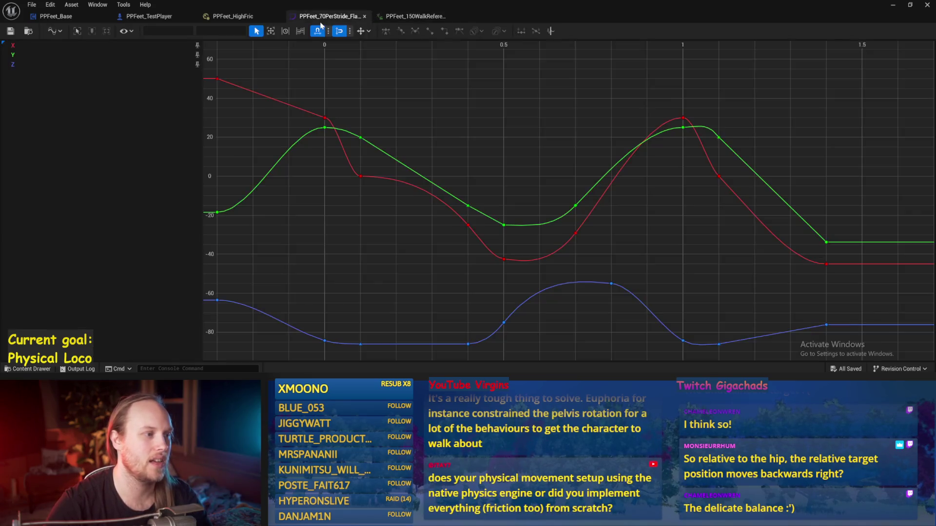
pyautogui.moveTo(666, 283); pyautogui.dragTo(663, 280)
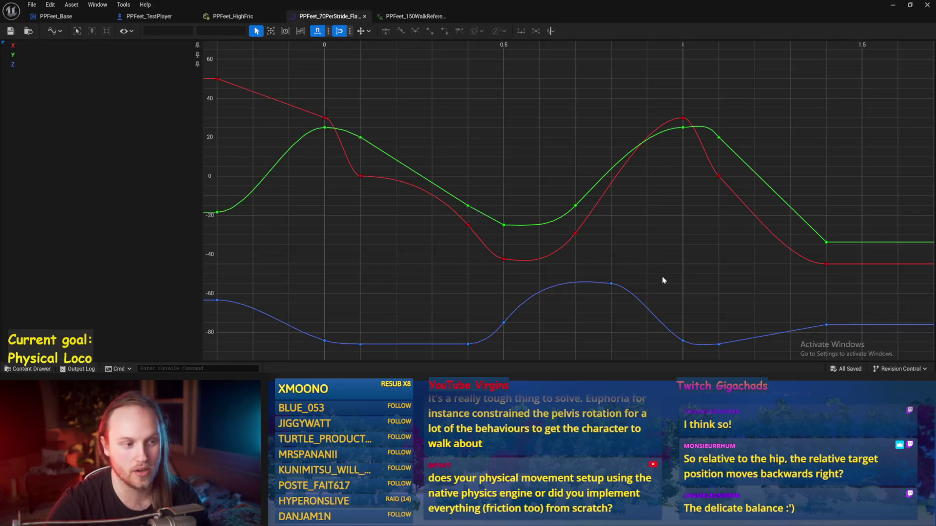
pyautogui.click(165, 19)
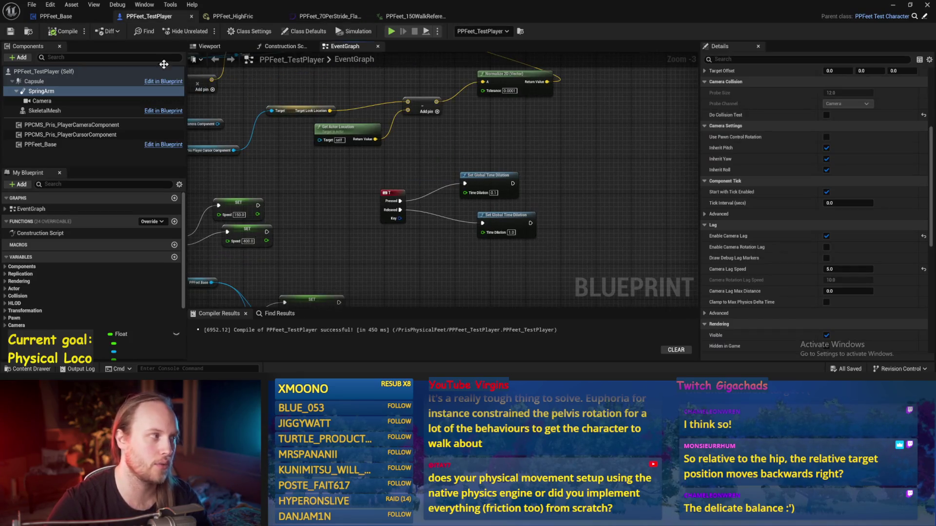
# Pan PPFeet_Base's Balance Maybe graph to review the SET and Map Range Clamped stride chain.
pyautogui.click(56, 18)
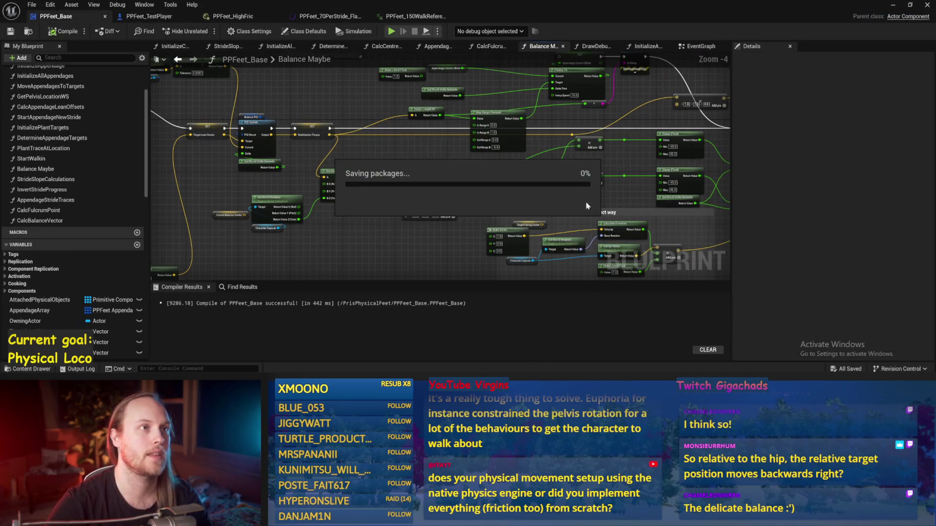
pyautogui.moveTo(402, 78); pyautogui.dragTo(338, 118)
pyautogui.moveTo(395, 171)
pyautogui.mouseDown()
pyautogui.moveTo(610, 198)
pyautogui.moveTo(493, 102)
pyautogui.mouseUp()
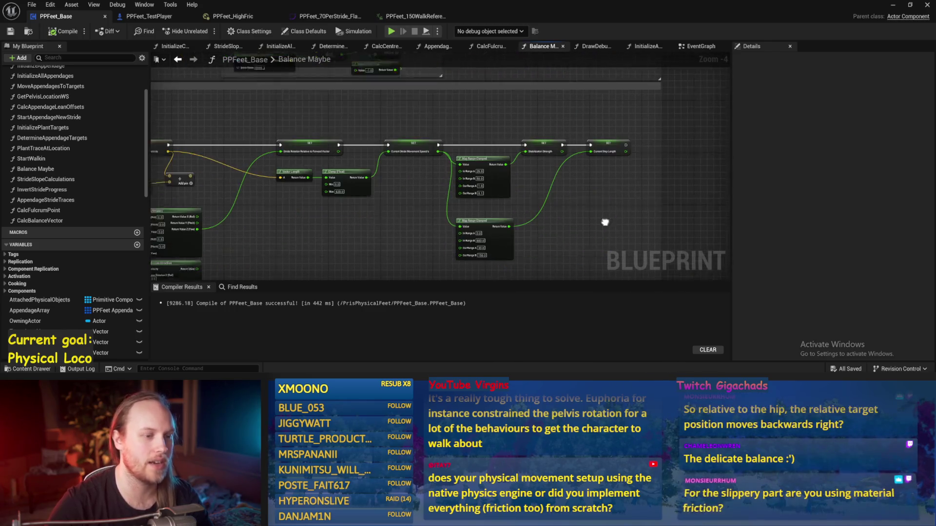
pyautogui.moveTo(539, 147); pyautogui.dragTo(476, 171)
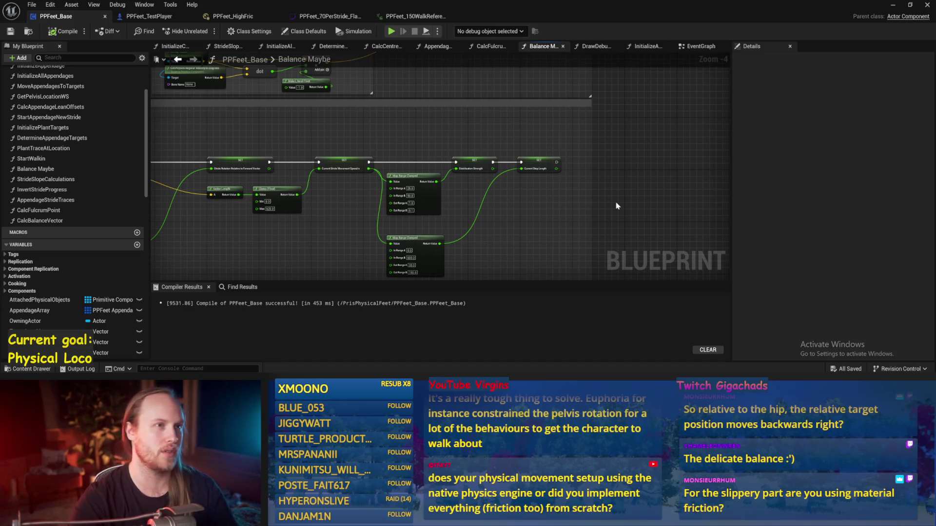
pyautogui.moveTo(653, 151); pyautogui.dragTo(576, 149)
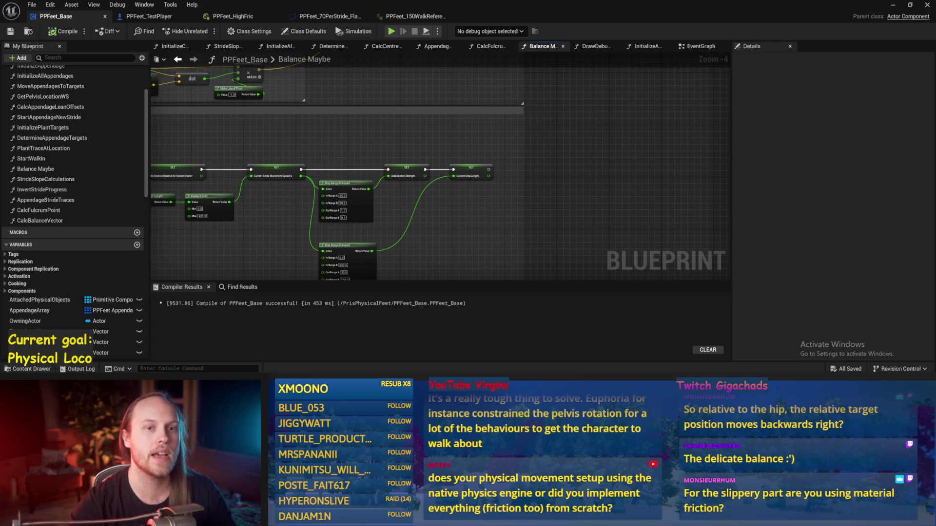
pyautogui.click(895, 6)
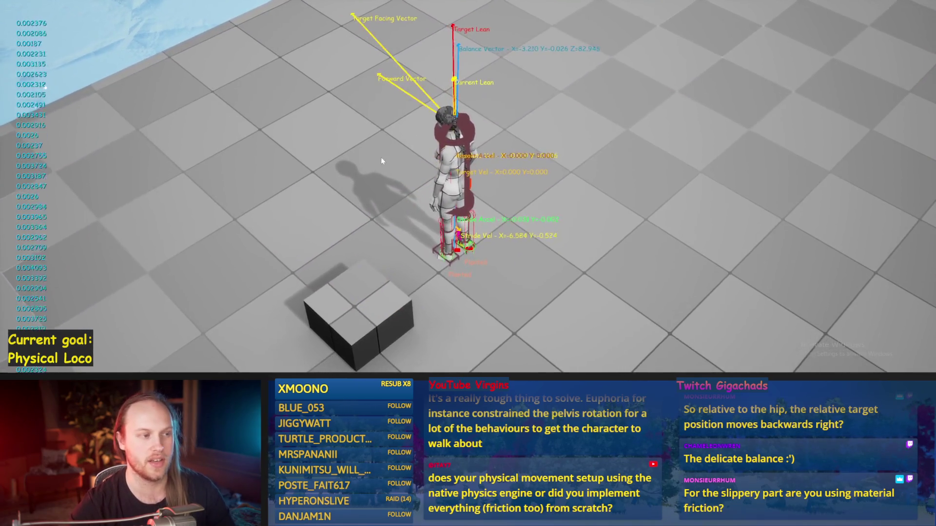
# Play-test the walker on the ice, then go back to the Balance Maybe graph.
pyautogui.press('w')
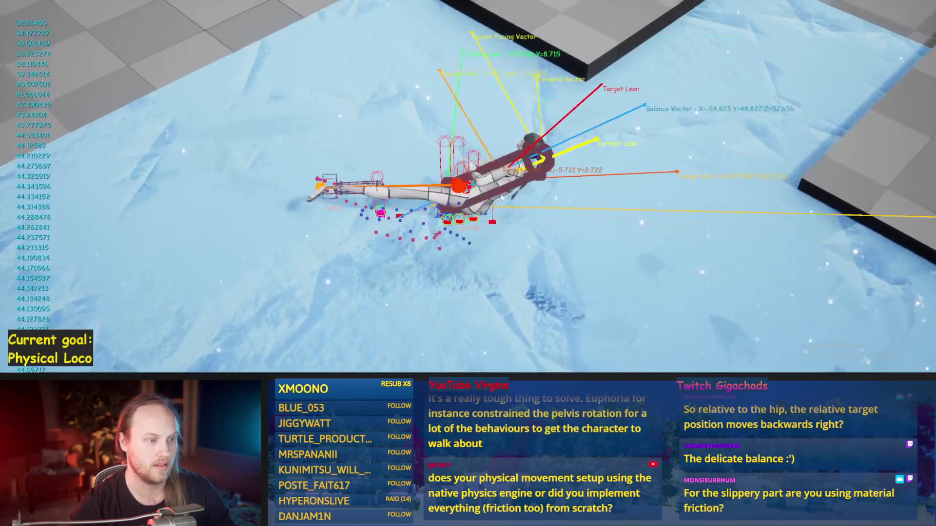
pyautogui.press('Escape')
pyautogui.hotkey('alt', 'Tab')
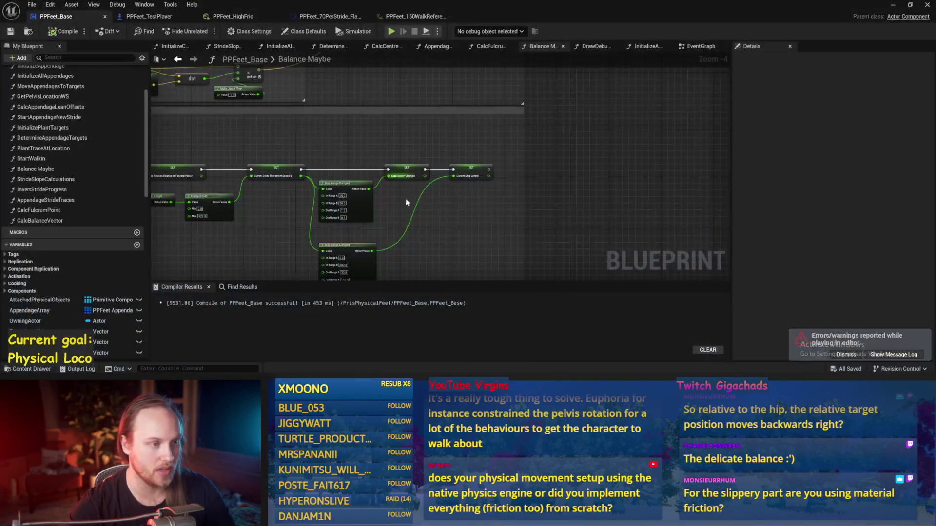
pyautogui.moveTo(489, 151); pyautogui.dragTo(512, 254)
# Compile PPFeet_Base, chain Add Torque in Degrees into Add Force, and move the Add Force group up.
pyautogui.moveTo(607, 127); pyautogui.dragTo(527, 121)
pyautogui.click(67, 33)
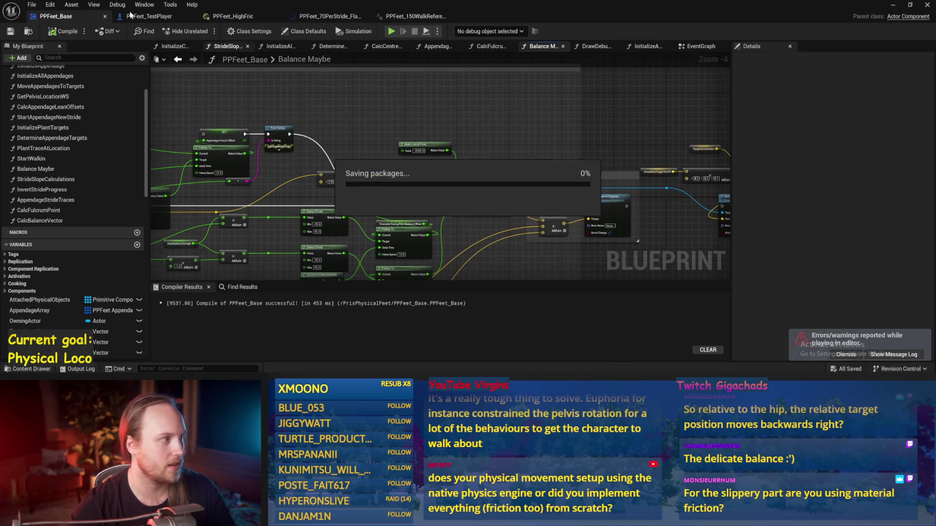
pyautogui.moveTo(613, 154); pyautogui.dragTo(448, 126)
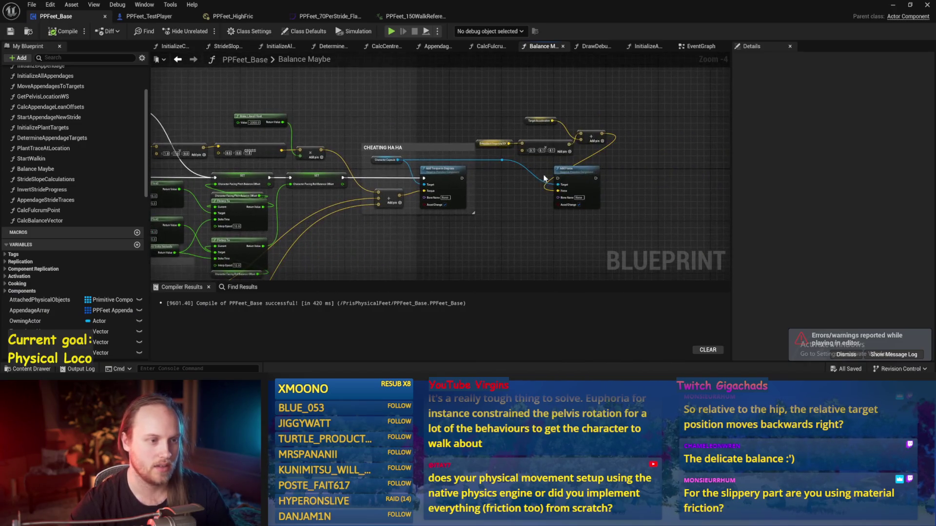
pyautogui.scroll(1, 606, 187)
pyautogui.moveTo(411, 176); pyautogui.dragTo(541, 177)
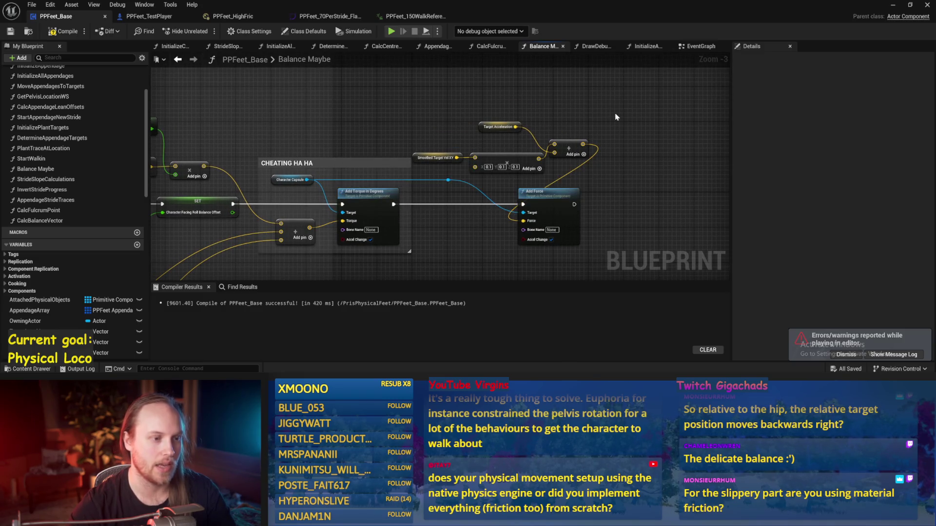
pyautogui.moveTo(437, 243); pyautogui.dragTo(438, 242)
pyautogui.moveTo(551, 195)
pyautogui.mouseDown()
pyautogui.moveTo(697, 117)
pyautogui.moveTo(539, 157)
pyautogui.mouseUp()
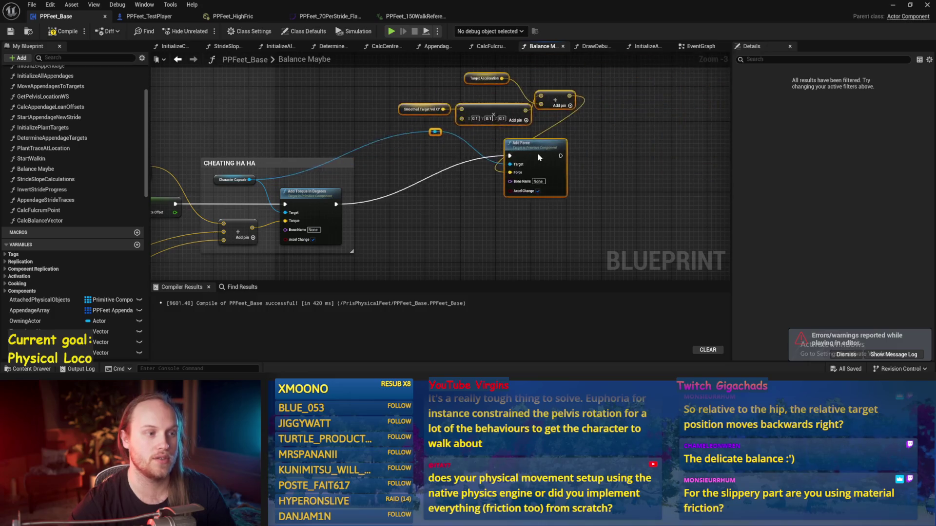
pyautogui.moveTo(453, 170); pyautogui.dragTo(702, 192)
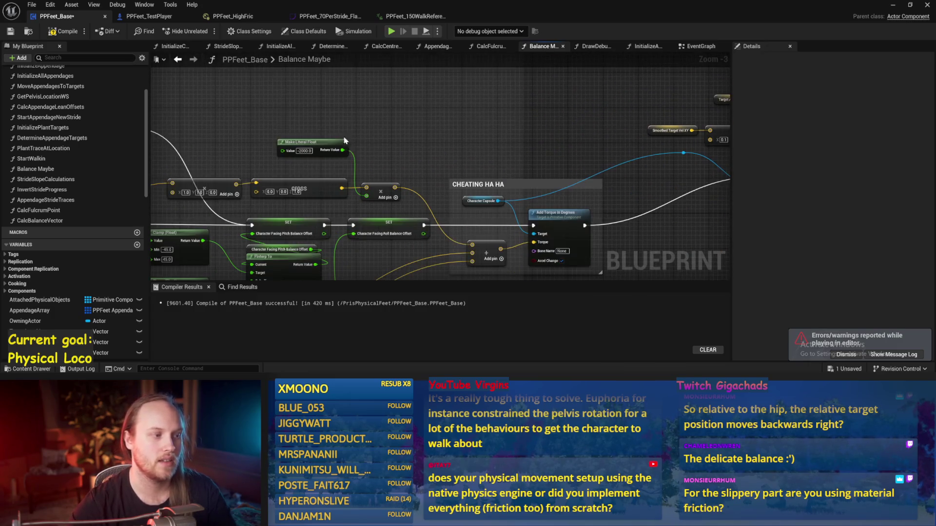
# Save PPFeet_Base and tidy the view around the Target Acceleration nodes.
pyautogui.hotkey('ctrl', 's')
pyautogui.moveTo(496, 233); pyautogui.dragTo(285, 218)
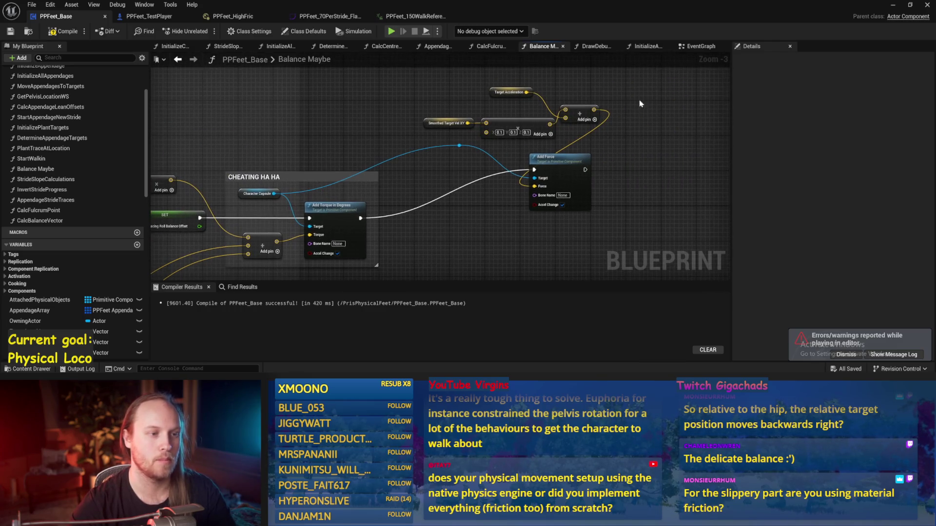
pyautogui.moveTo(642, 84); pyautogui.dragTo(469, 160)
pyautogui.moveTo(420, 210); pyautogui.dragTo(597, 91)
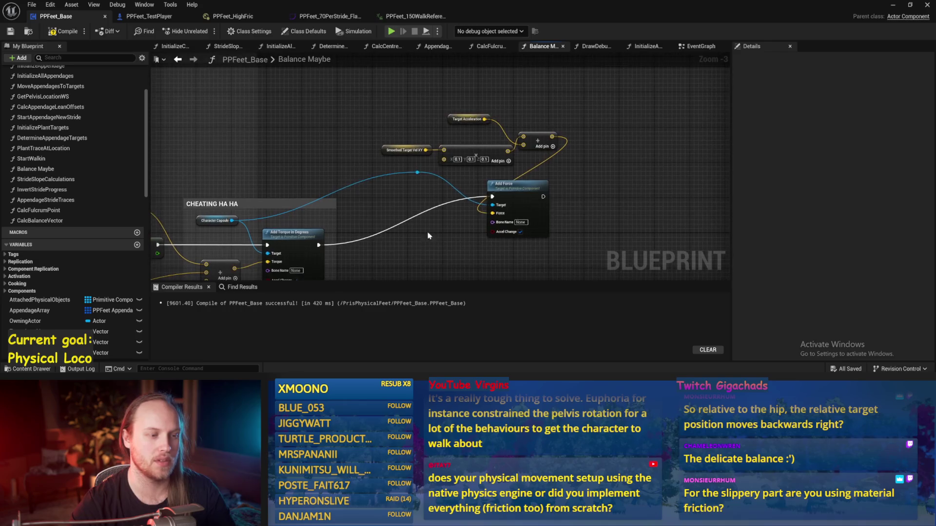
pyautogui.click(892, 6)
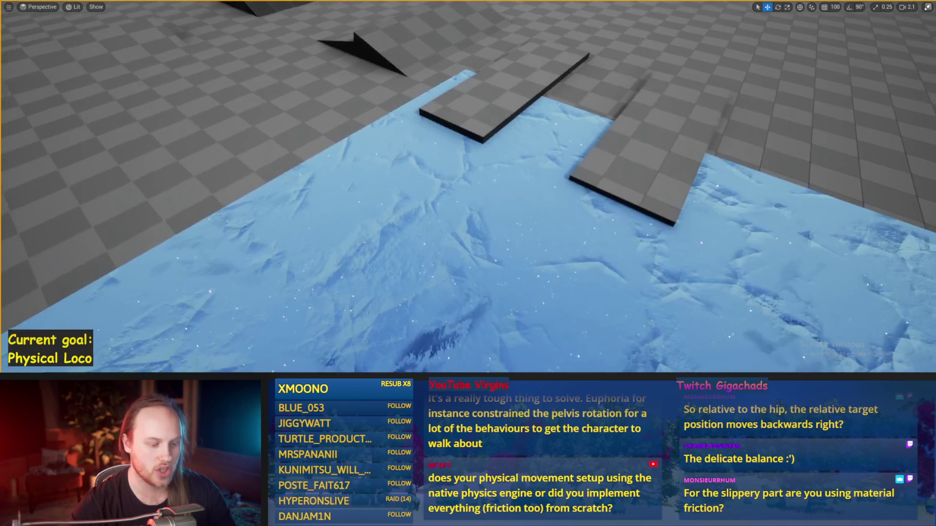
# Run a brief play test, then pan around the Balance Maybe graph.
pyautogui.hotkey('alt', 'p')
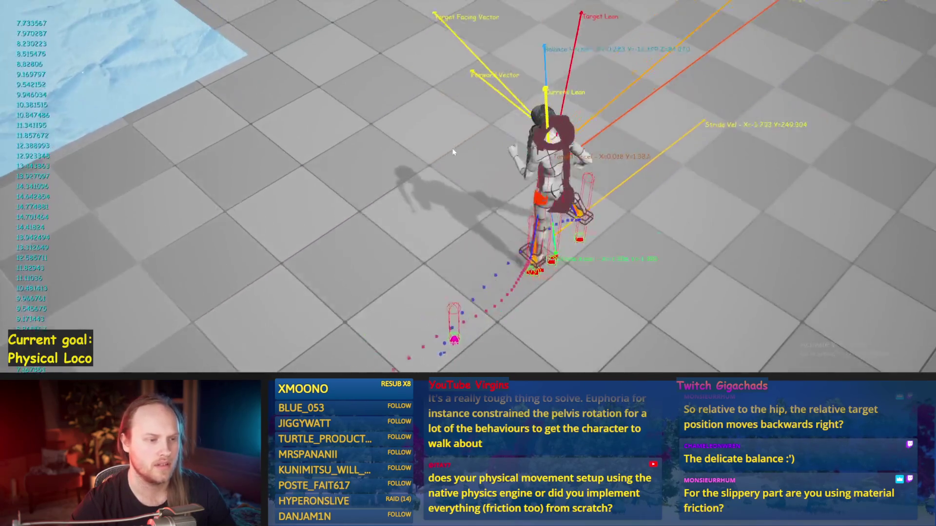
pyautogui.press('Escape')
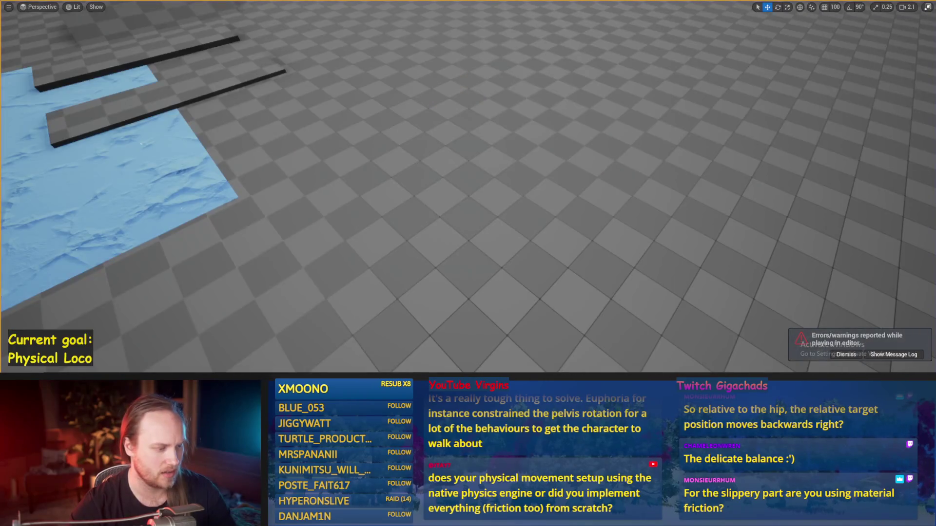
pyautogui.scroll(-1, 287, 129)
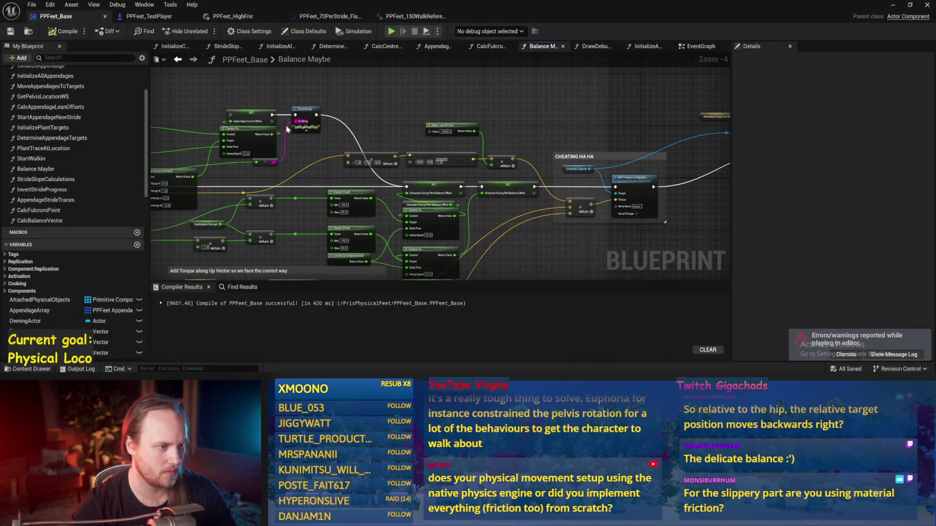
pyautogui.moveTo(372, 137); pyautogui.dragTo(235, 152)
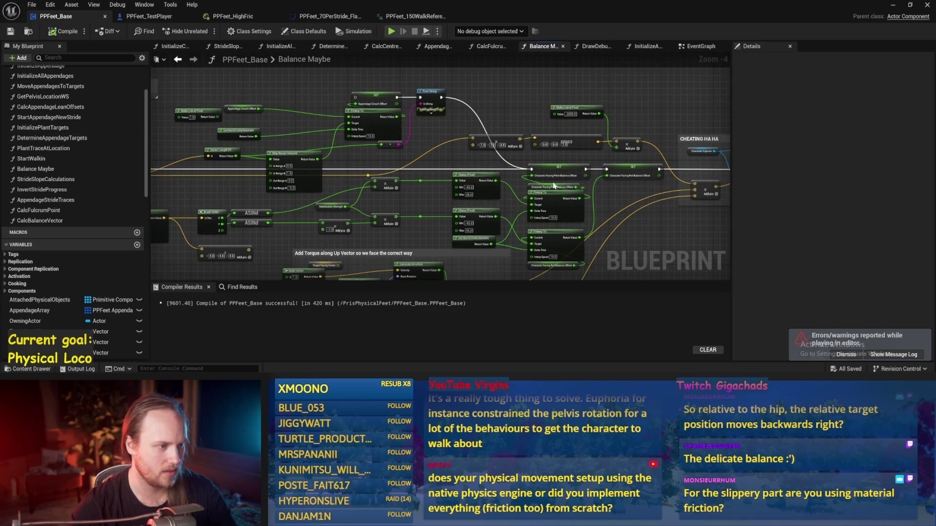
pyautogui.moveTo(627, 229)
pyautogui.mouseDown()
pyautogui.moveTo(549, 146)
pyautogui.moveTo(445, 229)
pyautogui.mouseUp()
pyautogui.scroll(1, 436, 252)
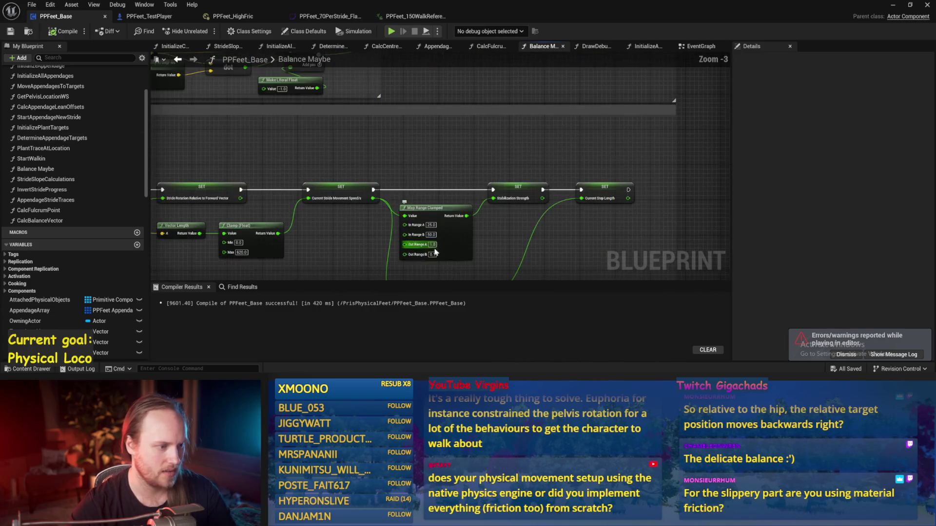
# Play In Editor again to watch the walker on the checkered floor.
pyautogui.click(890, 6)
pyautogui.hotkey('alt', 'p')
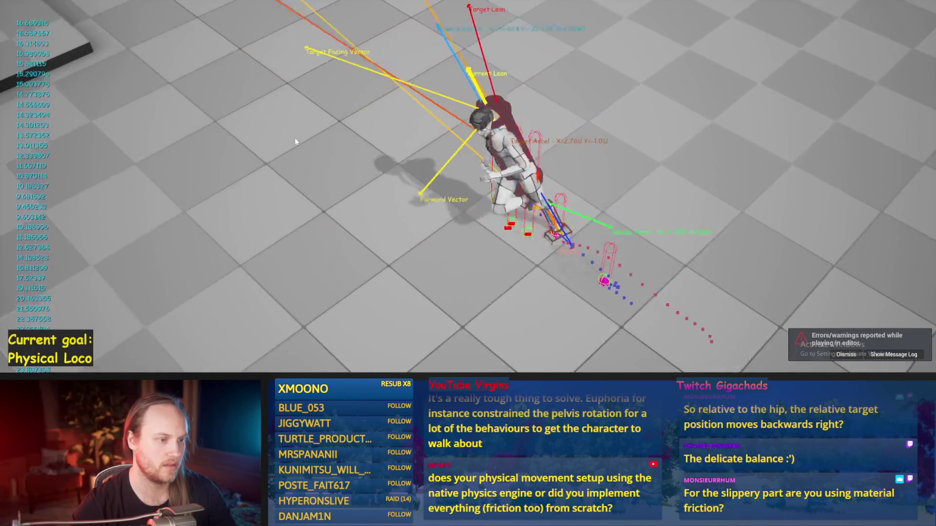
pyautogui.press('Escape')
# Run a longer Play In Editor test of the walking character, then stop it.
pyautogui.hotkey('alt', 'p')
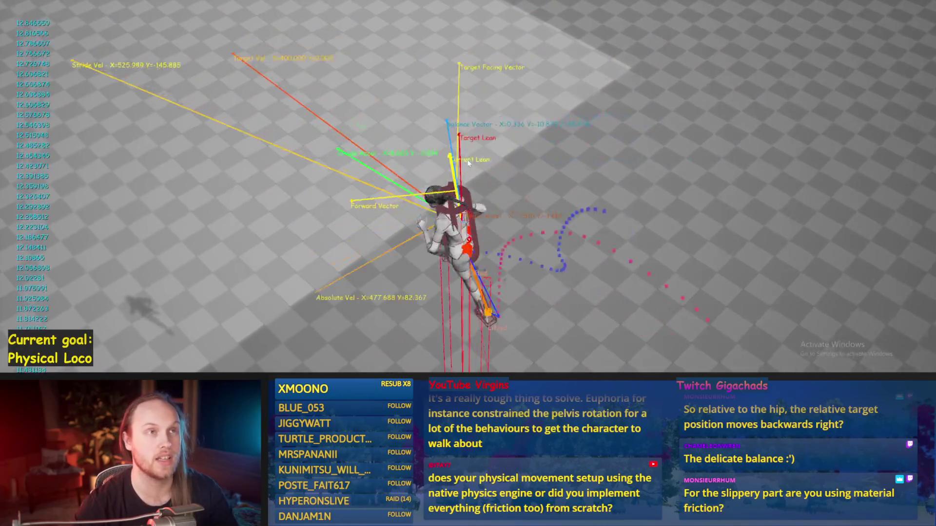
pyautogui.press('Escape')
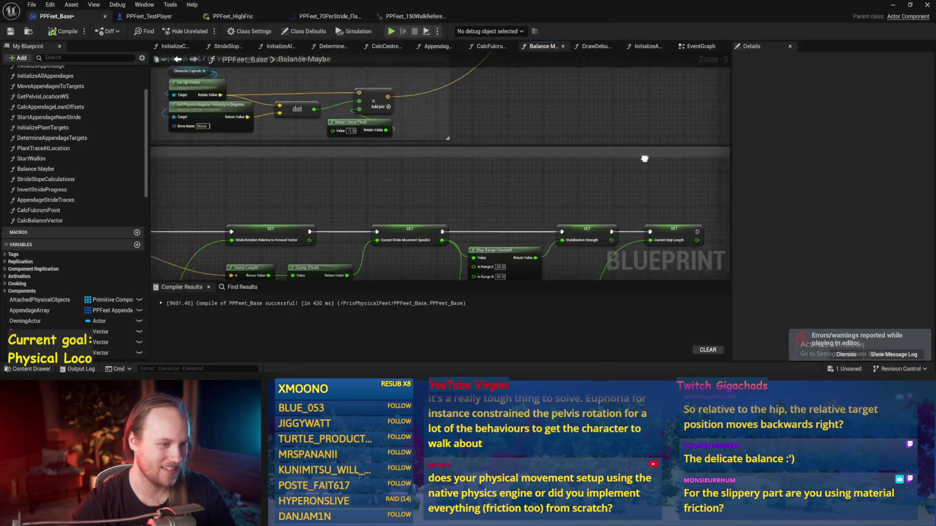
# Save PPFeet_Base while reviewing the CHEATING HA HA section and the nodes feeding Add Force.
pyautogui.moveTo(643, 157)
pyautogui.mouseDown()
pyautogui.moveTo(522, 268)
pyautogui.moveTo(520, 192)
pyautogui.moveTo(420, 209)
pyautogui.moveTo(376, 133)
pyautogui.moveTo(437, 110)
pyautogui.mouseUp()
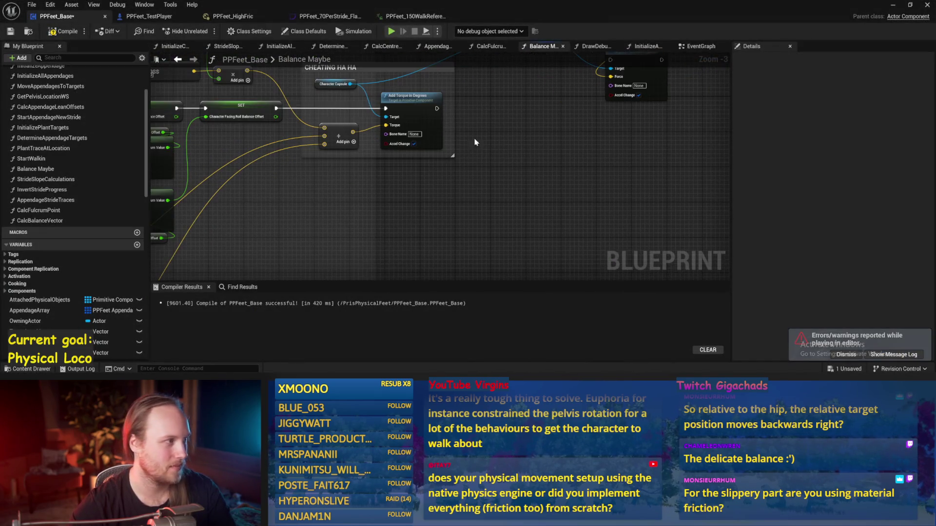
pyautogui.click(10, 35)
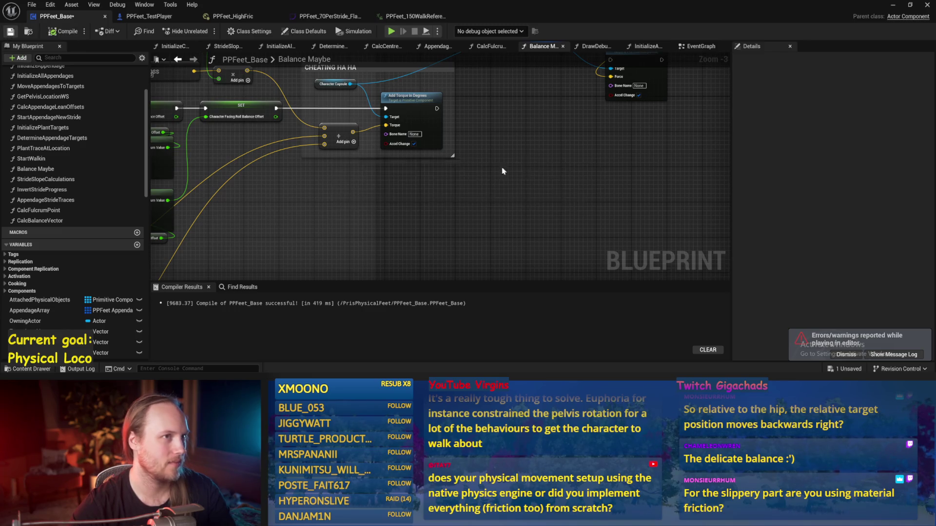
pyautogui.moveTo(572, 149); pyautogui.dragTo(533, 167)
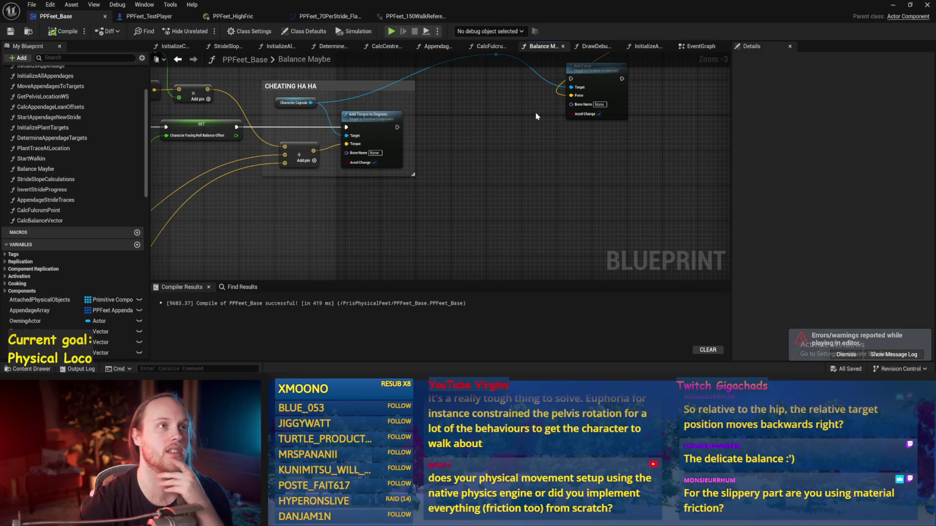
pyautogui.moveTo(536, 116); pyautogui.dragTo(493, 125)
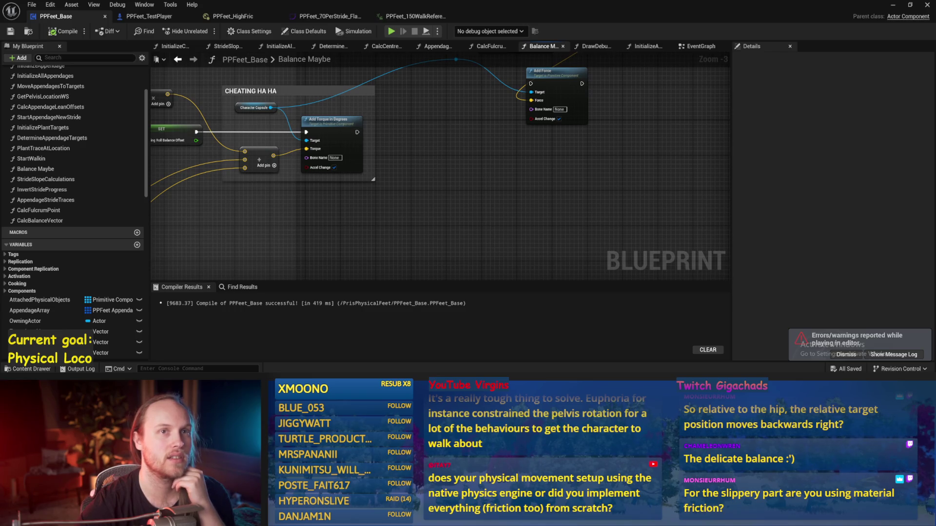
pyautogui.moveTo(473, 167); pyautogui.dragTo(549, 204)
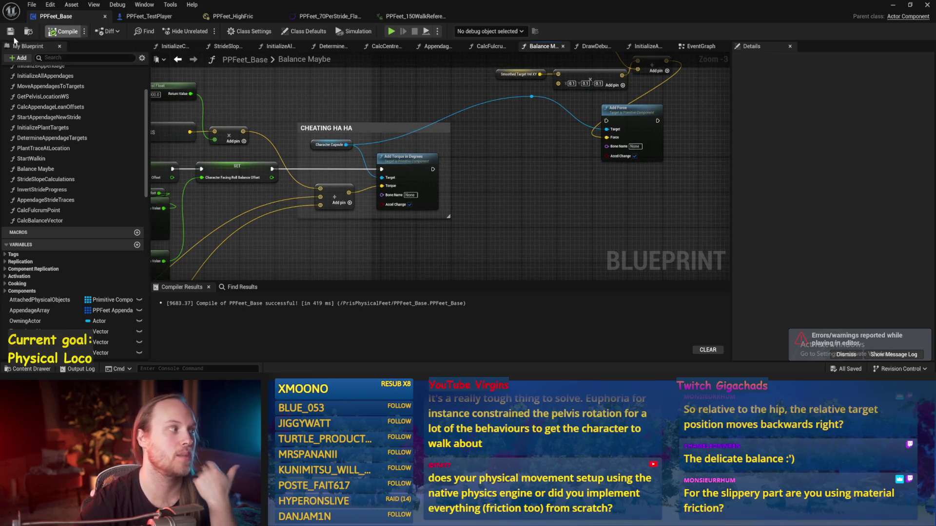
pyautogui.click(894, 7)
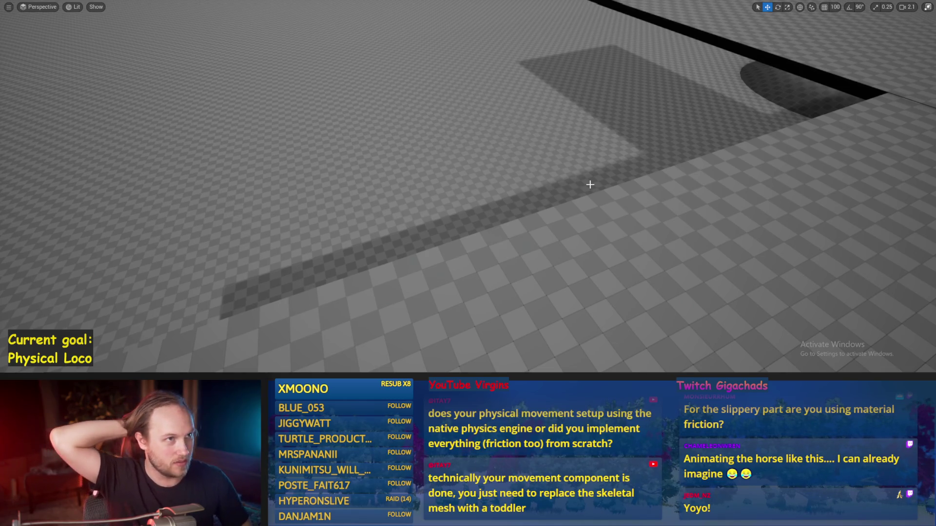
# Play the level, walk the character forward with W, then dismiss the play errors notice.
pyautogui.scroll(-5, 547, 290)
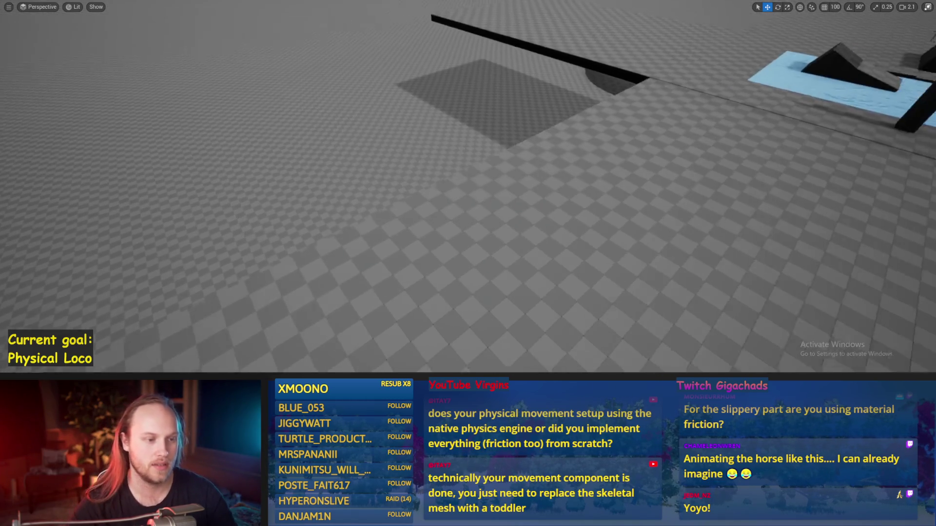
pyautogui.hotkey('alt', 'p')
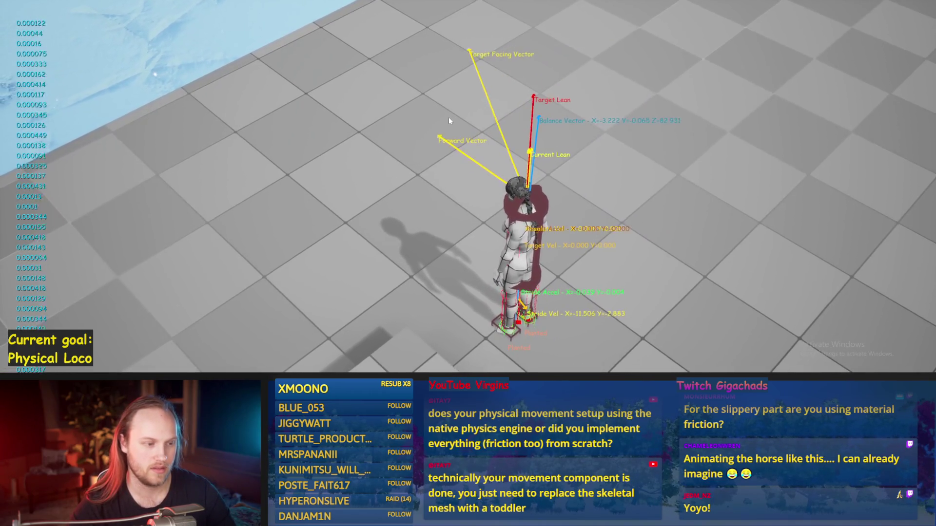
pyautogui.press('w')
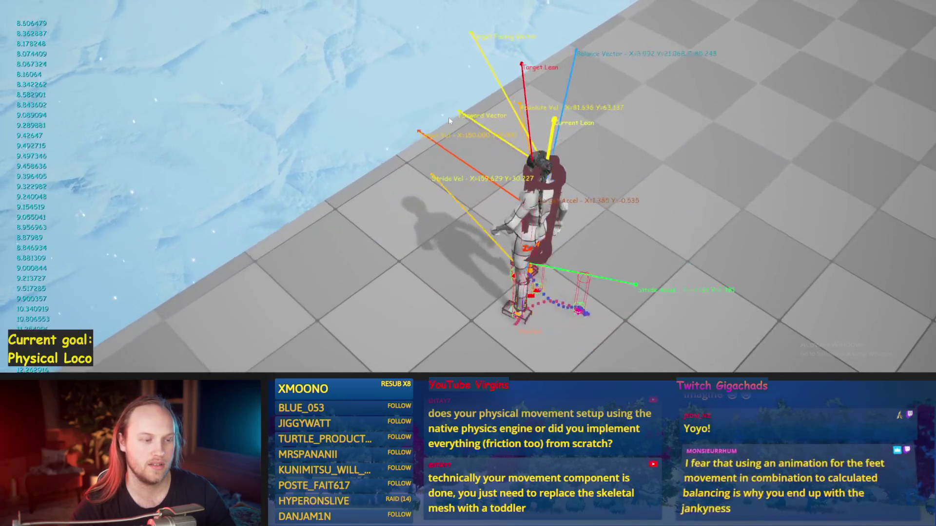
pyautogui.press('Escape')
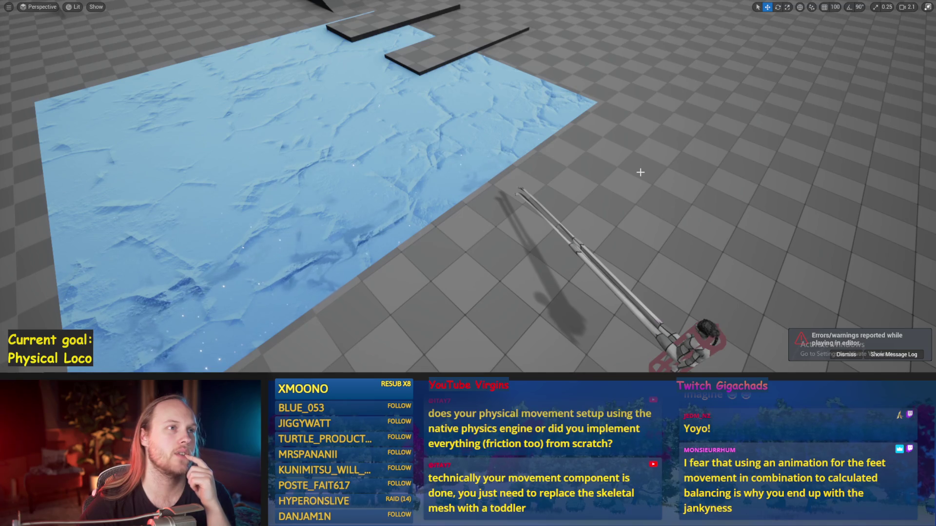
pyautogui.moveTo(640, 172); pyautogui.dragTo(571, 197)
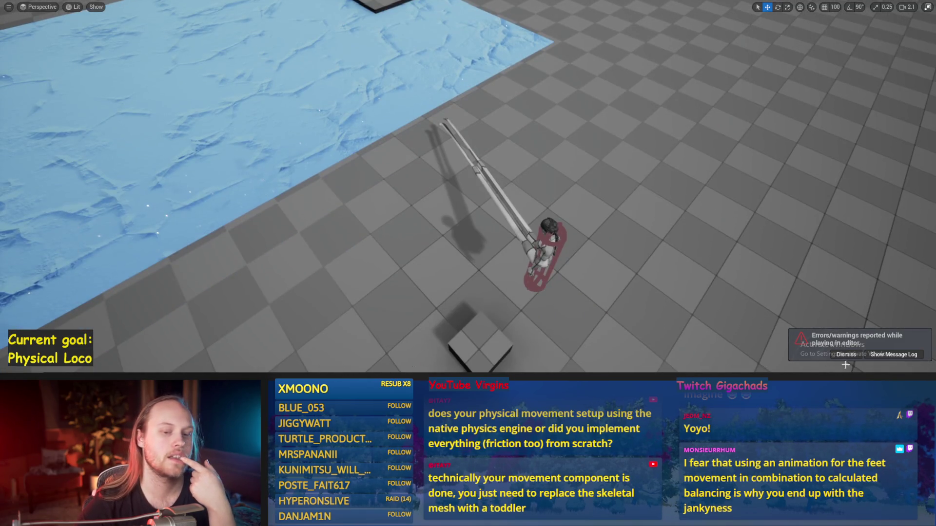
pyautogui.click(840, 352)
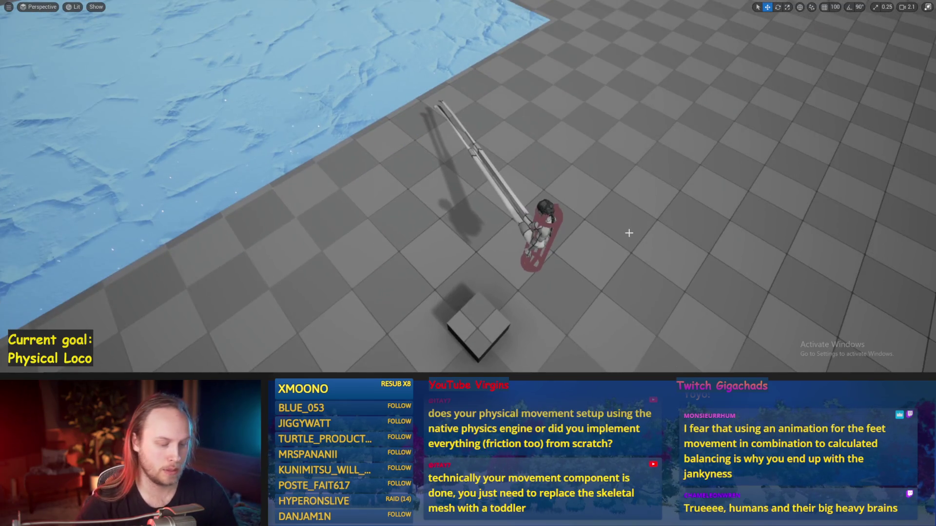
# Run two more play sessions of the walker across the floor and ice.
pyautogui.hotkey('alt', 'p')
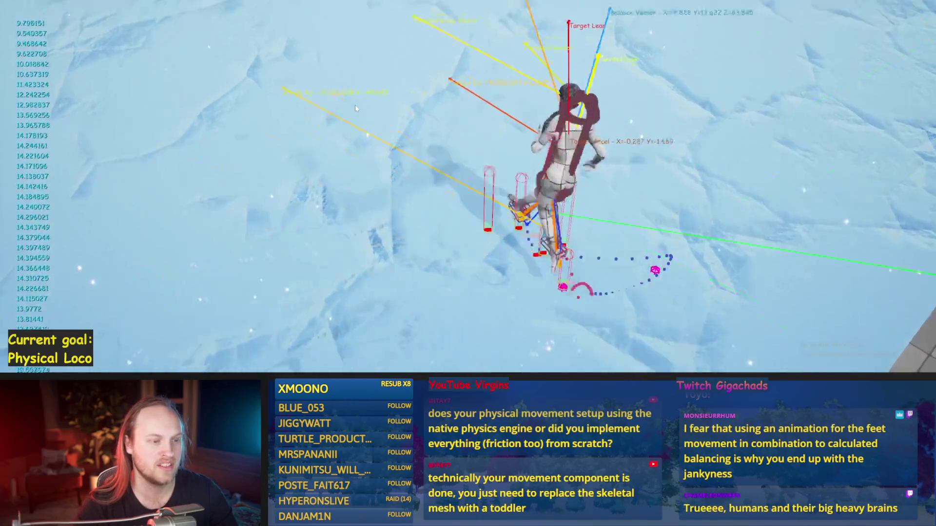
pyautogui.press('Escape')
pyautogui.hotkey('alt', 'p')
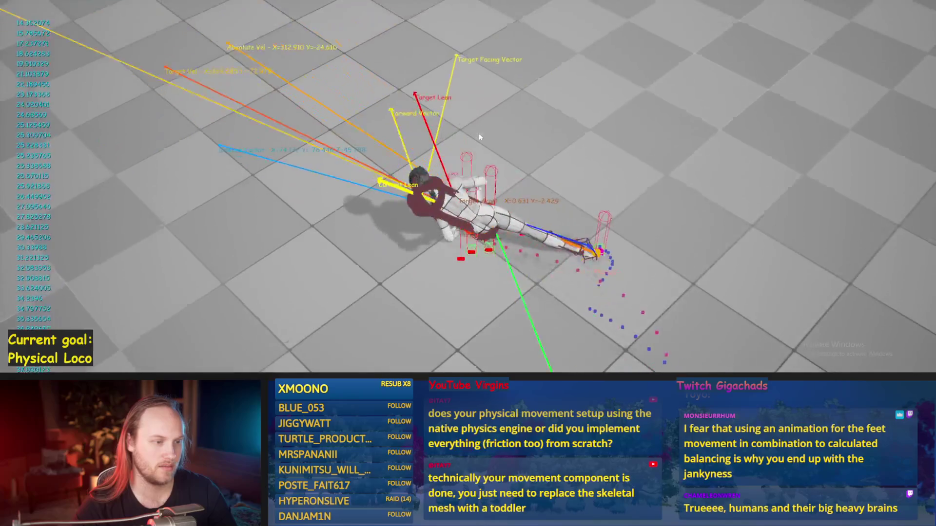
pyautogui.press('Escape')
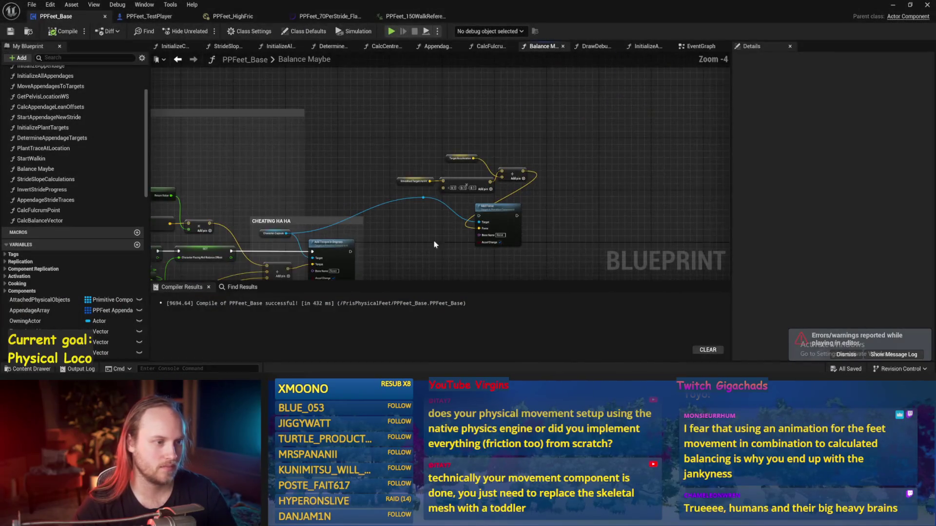
# Save PPFeet_Base and inspect the Add Force, Target Acceleration, Print String and Clamp nodes.
pyautogui.hotkey('ctrl', 's')
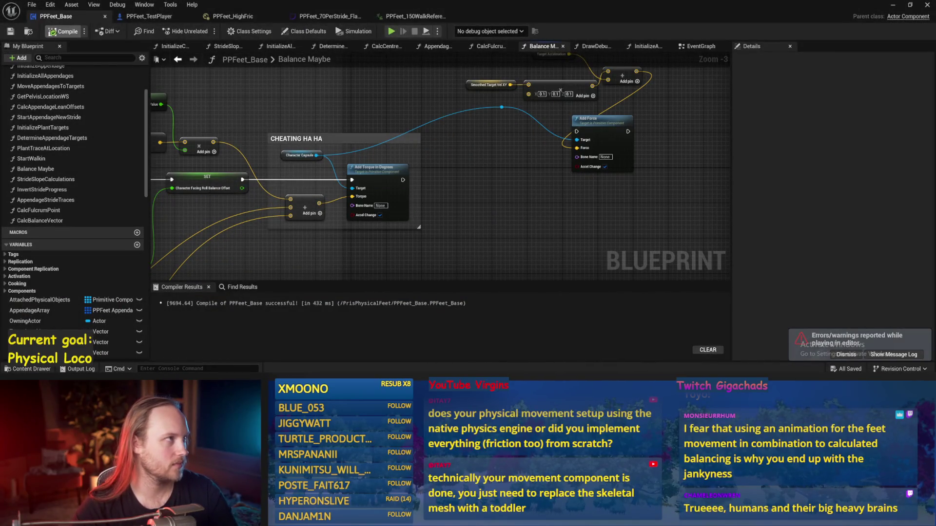
pyautogui.moveTo(493, 235); pyautogui.dragTo(515, 179)
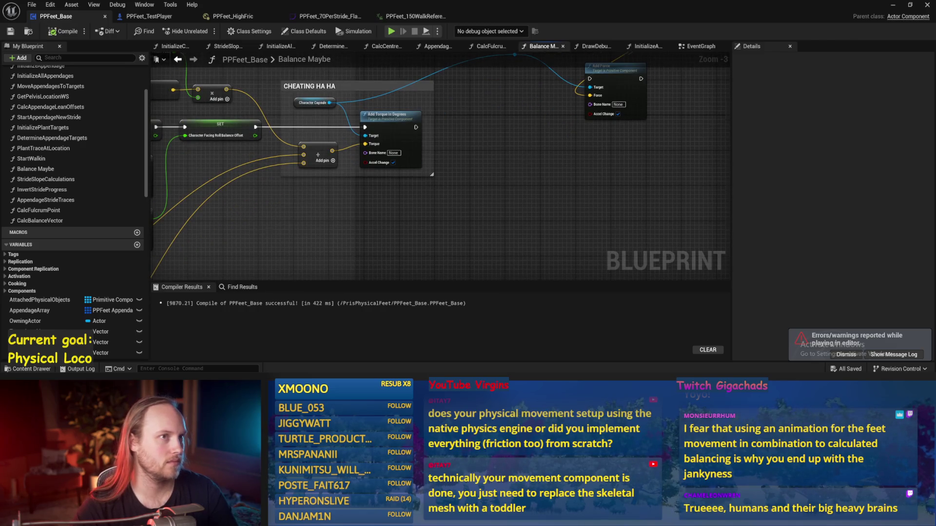
pyautogui.moveTo(521, 138); pyautogui.dragTo(473, 173)
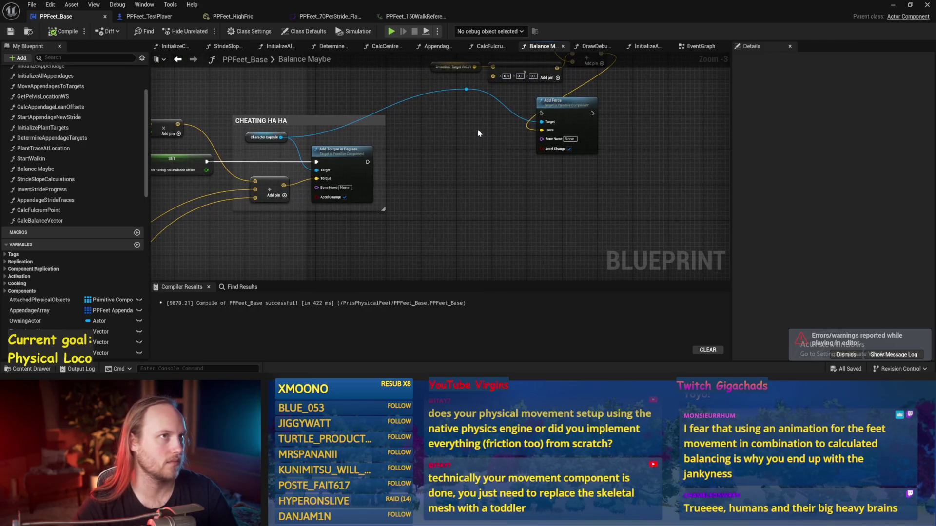
pyautogui.moveTo(478, 133)
pyautogui.mouseDown()
pyautogui.moveTo(448, 152)
pyautogui.moveTo(480, 195)
pyautogui.moveTo(463, 238)
pyautogui.mouseUp()
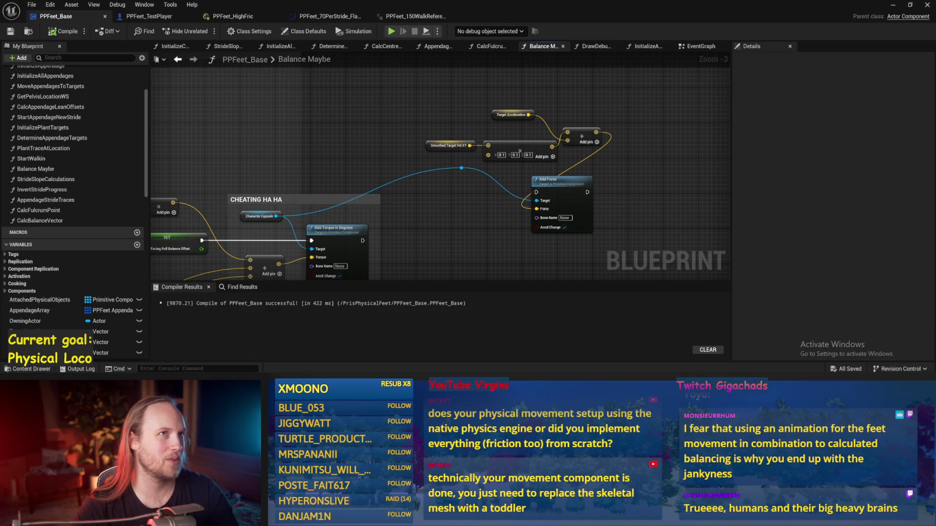
pyautogui.moveTo(497, 265); pyautogui.dragTo(573, 191)
pyautogui.moveTo(411, 103)
pyautogui.mouseDown()
pyautogui.moveTo(326, 175)
pyautogui.moveTo(341, 205)
pyautogui.mouseUp()
pyautogui.click(893, 5)
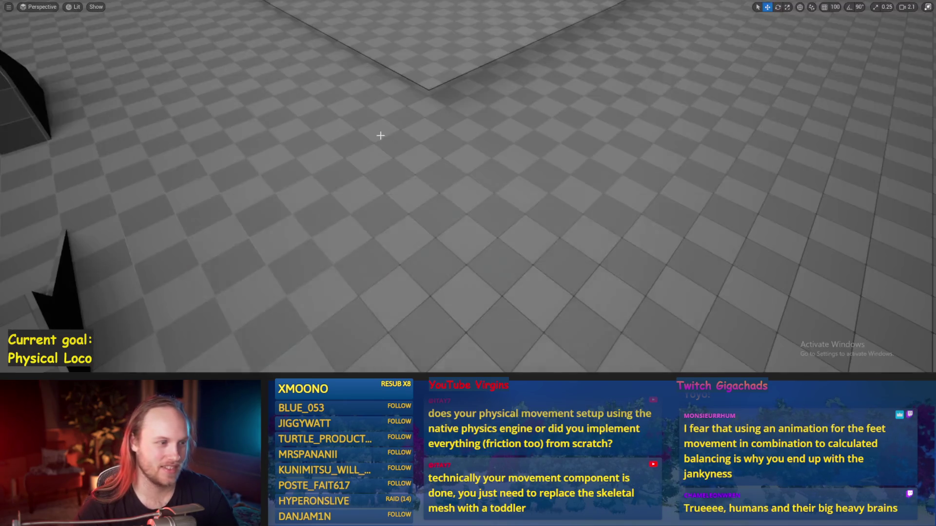
# Play-test the walking character on the floor and ice, restarting the session once.
pyautogui.hotkey('alt', 'p')
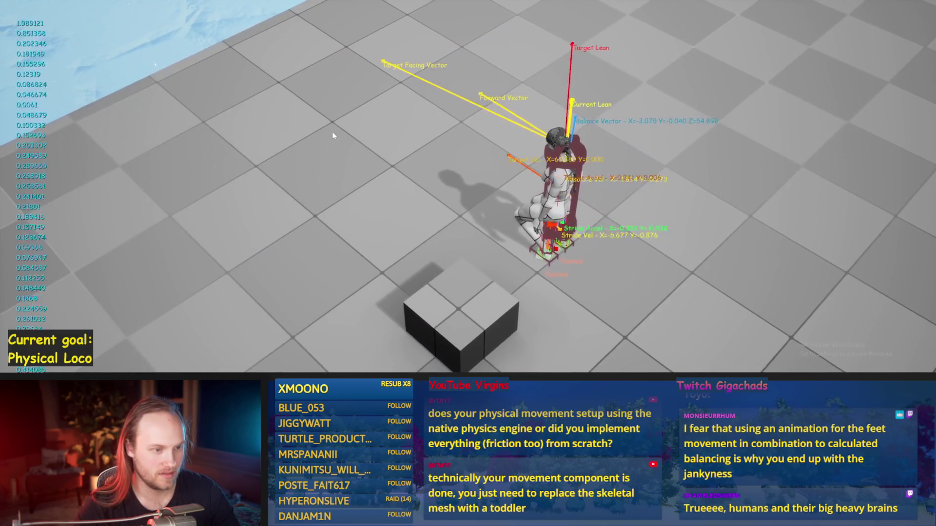
pyautogui.press('Escape')
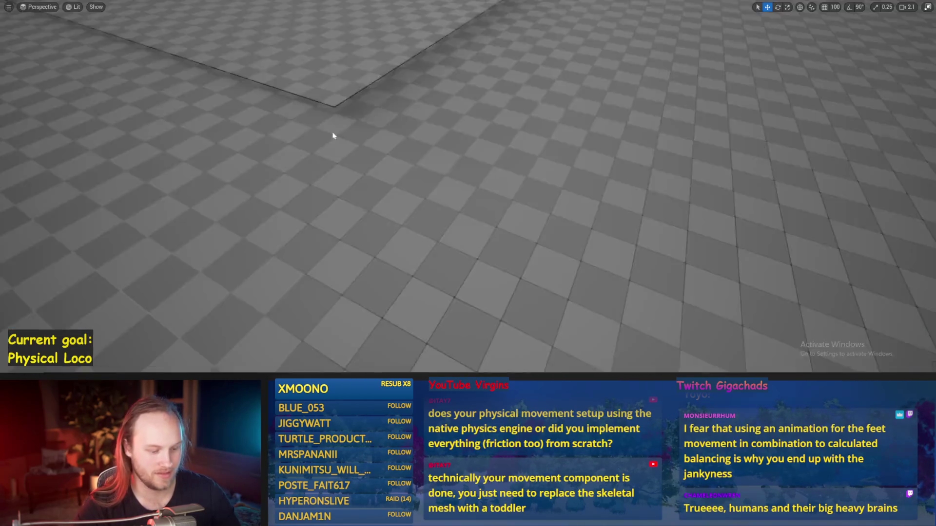
pyautogui.hotkey('alt', 'p')
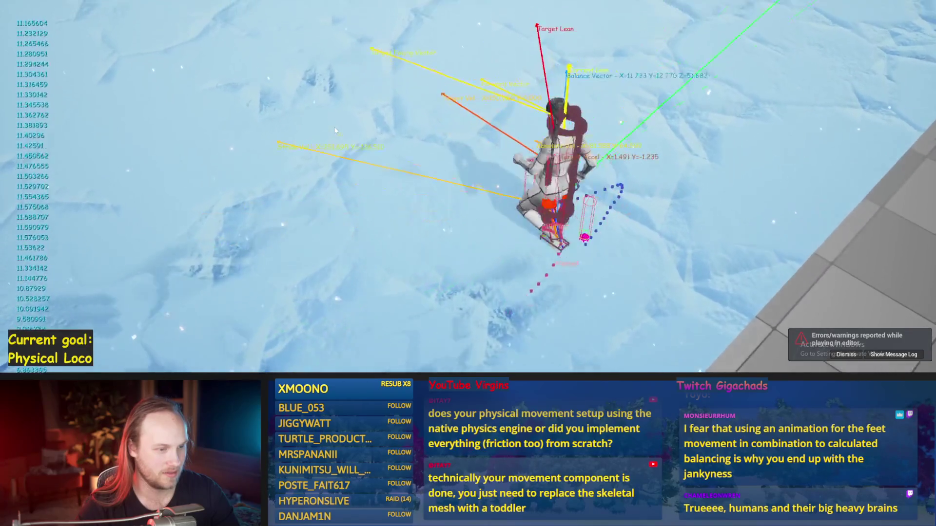
pyautogui.press('Escape')
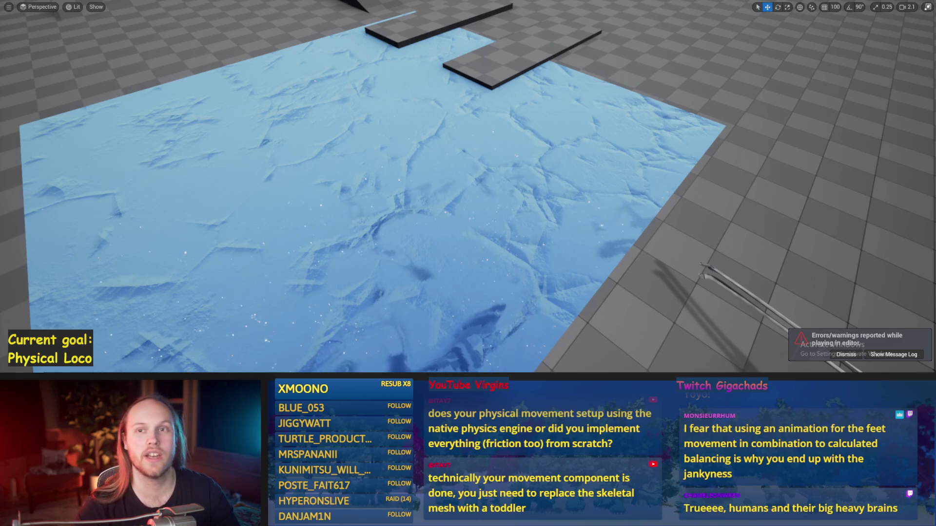
# Select the ice floor plane and save the level.
pyautogui.scroll(-5, 487, 195)
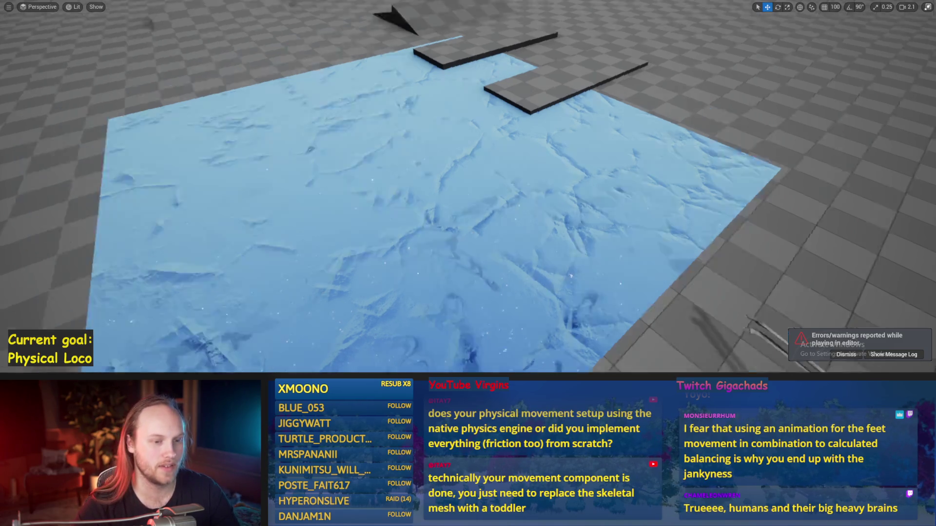
pyautogui.click(675, 221)
pyautogui.hotkey('ctrl', 's')
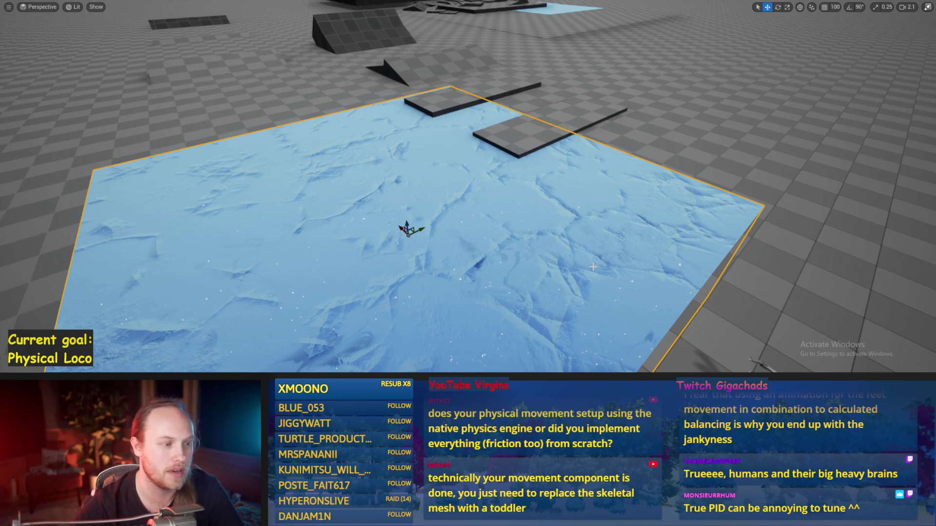
# Select the checkered floor and frame the character in the viewport.
pyautogui.click(676, 148)
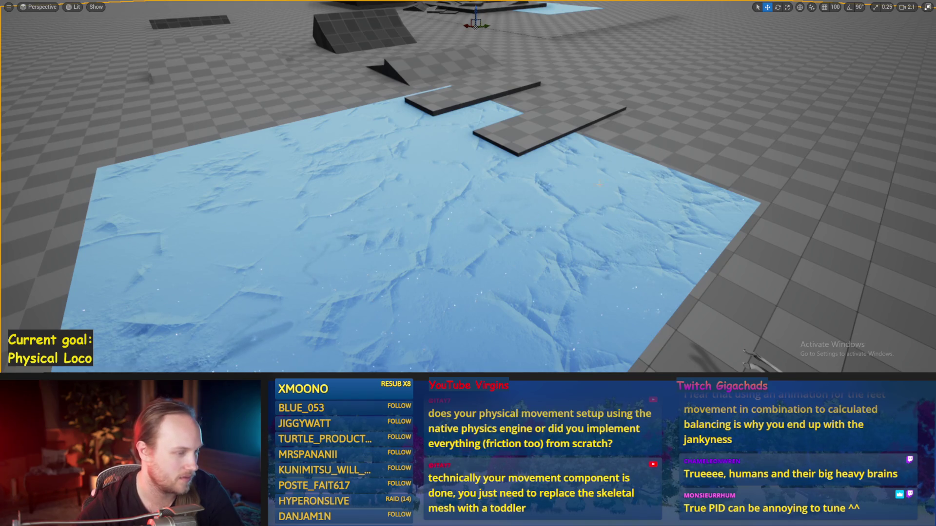
pyautogui.scroll(-6, 599, 185)
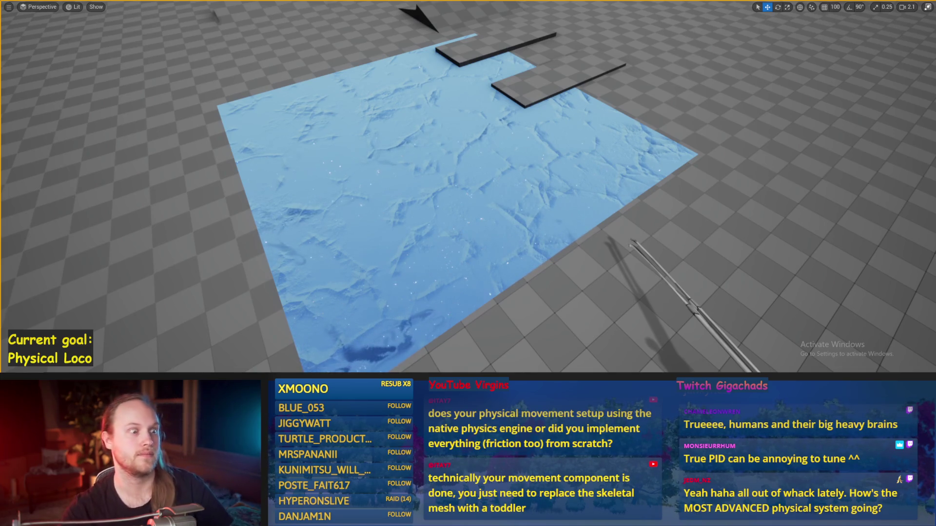
pyautogui.moveTo(526, 242); pyautogui.dragTo(513, 224)
# Play-test the character on the ice, then restore the full editor layout with F11.
pyautogui.hotkey('alt', 'p')
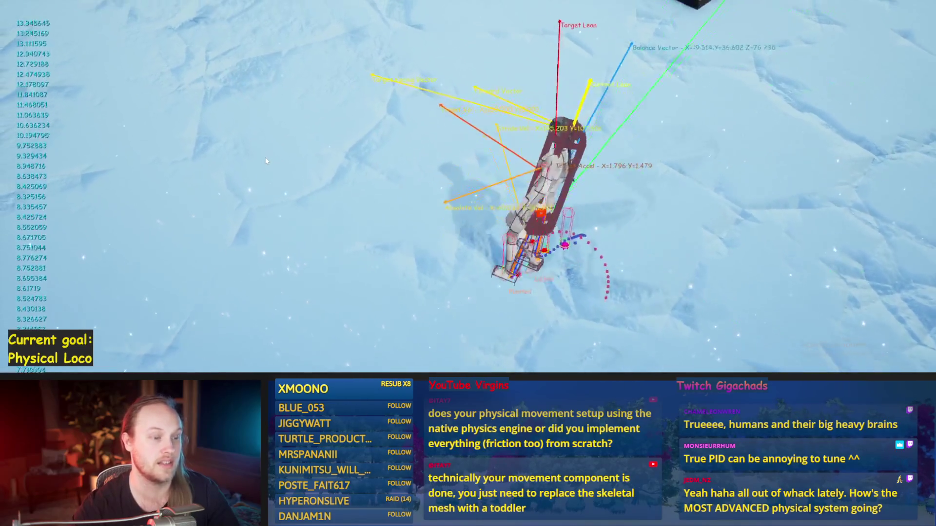
pyautogui.press('Escape')
pyautogui.scroll(-5, 365, 216)
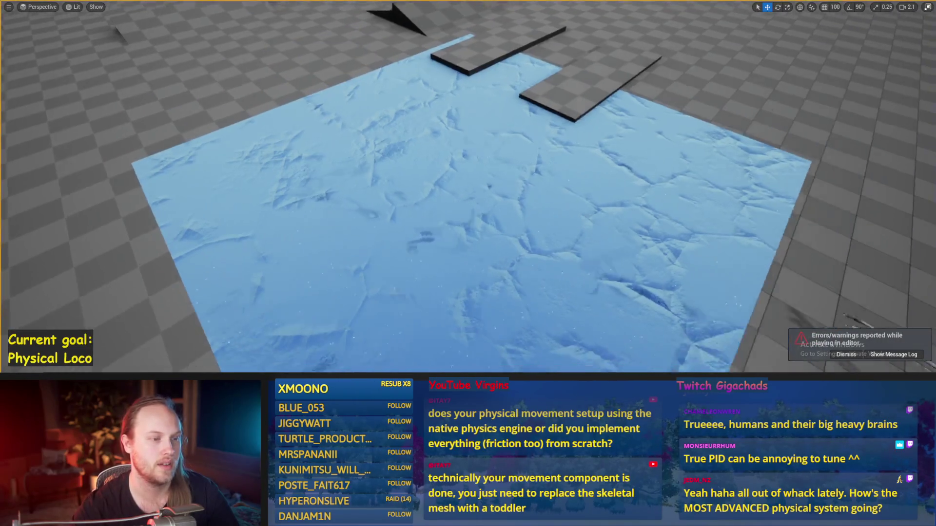
pyautogui.press('F11')
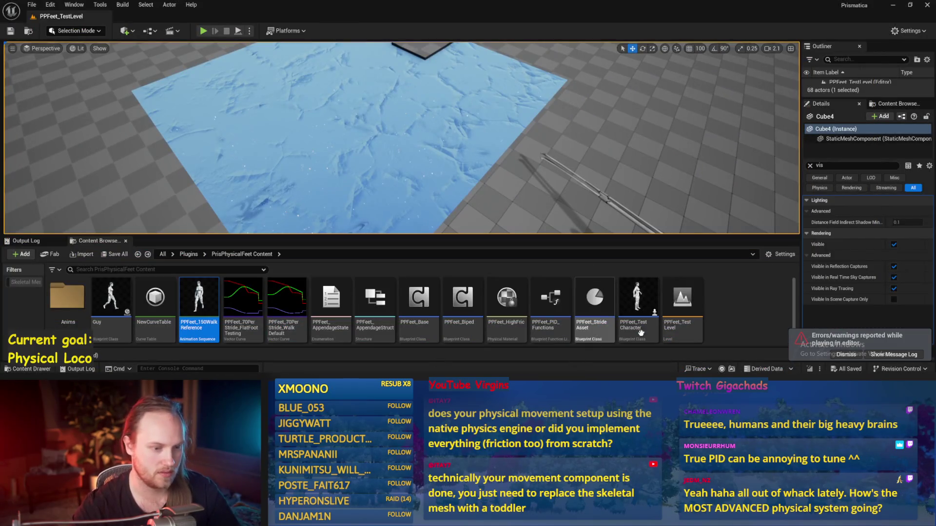
# From the Plugins folder, play-test the character walking forward full-screen, then save PPFeet_Base.
pyautogui.click(188, 255)
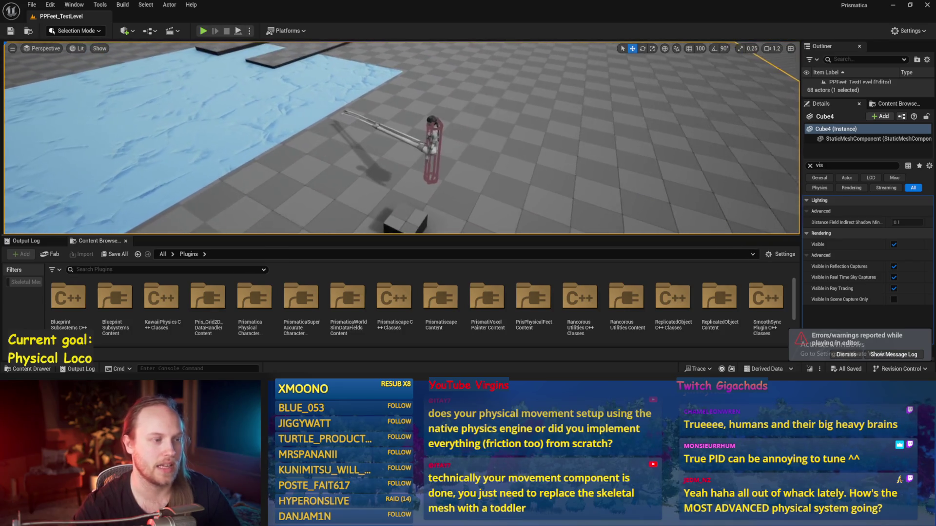
pyautogui.hotkey('alt', 'p')
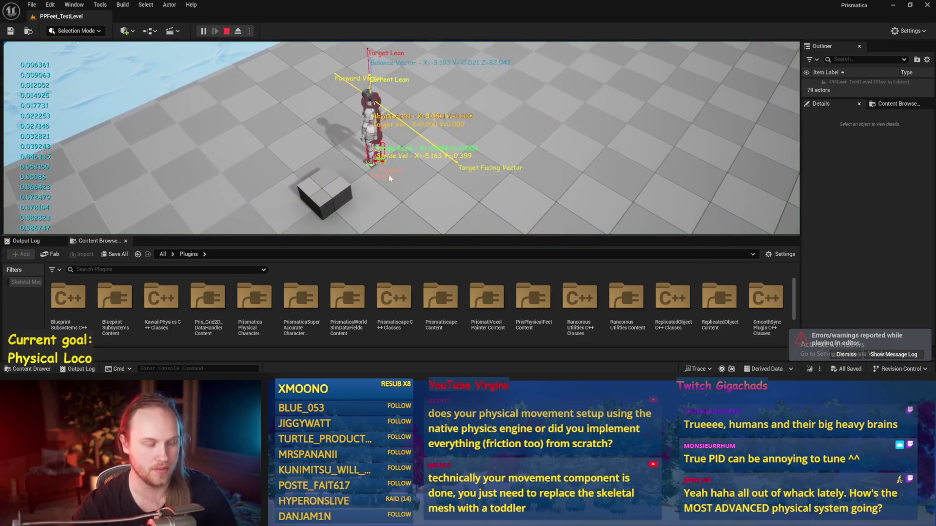
pyautogui.press('F11')
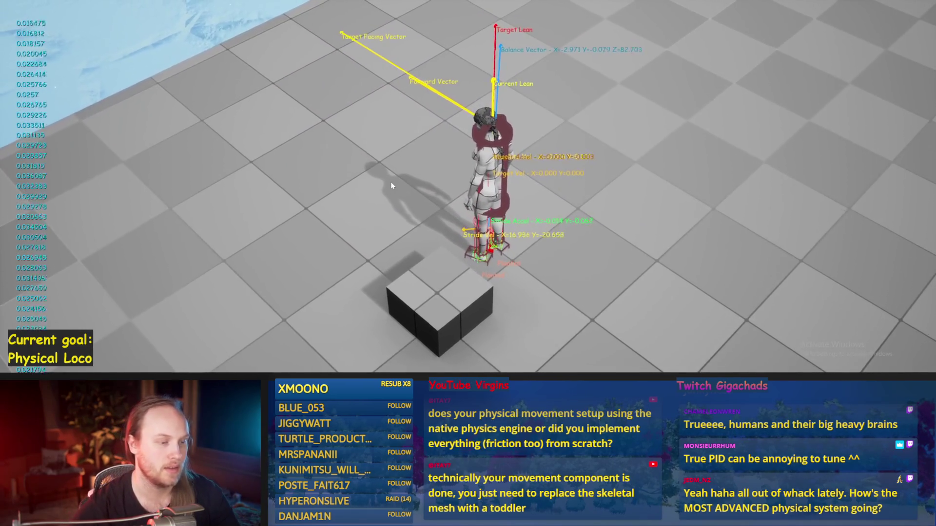
pyautogui.press('w')
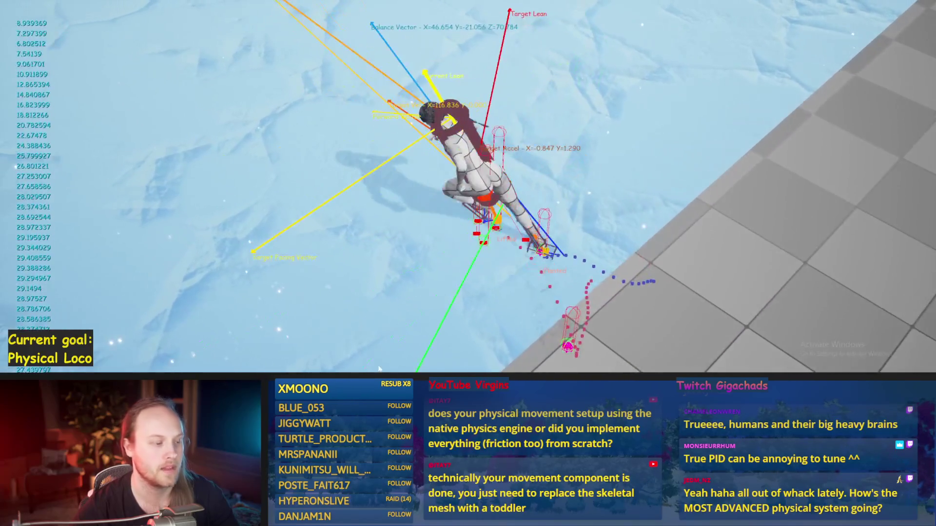
pyautogui.press('Escape')
pyautogui.hotkey('ctrl', 's')
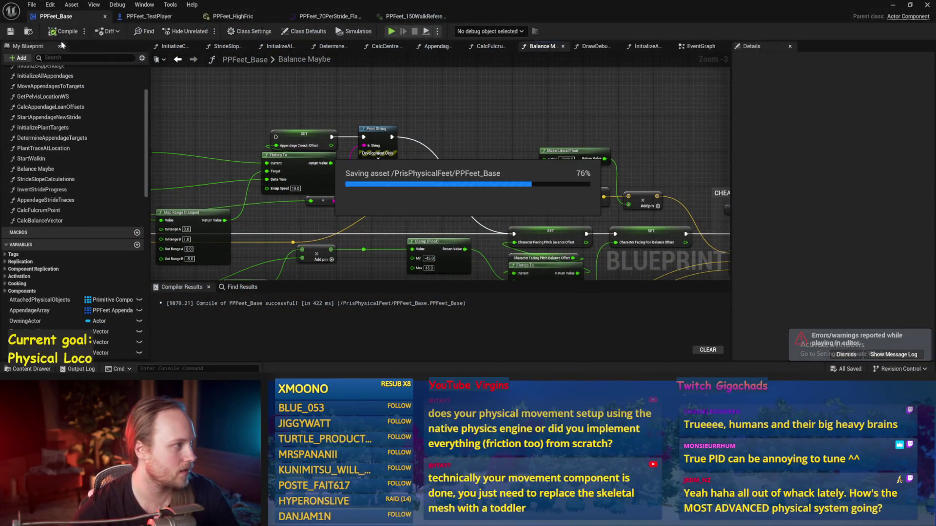
# In InitializeAllAppendages, change the Make Vector's 0.75 radius multiplier to 0 and compile.
pyautogui.press('F7')
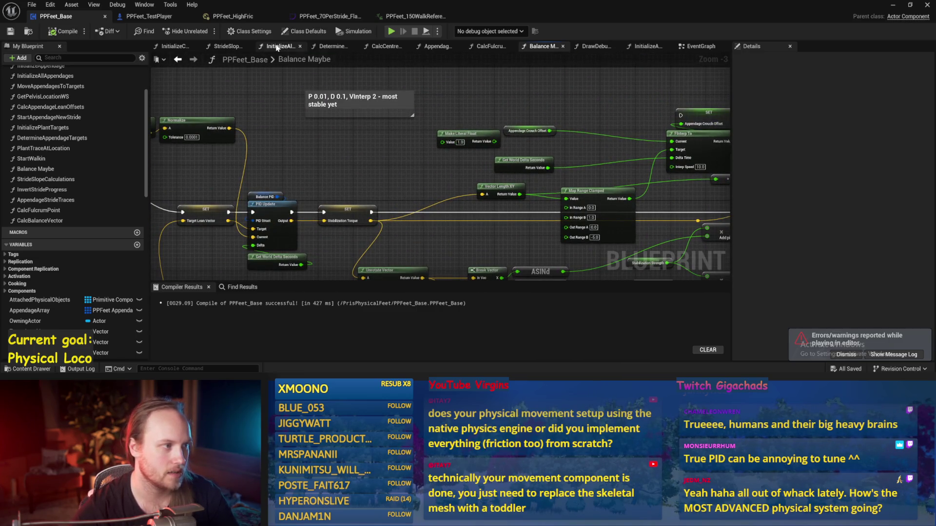
pyautogui.click(276, 47)
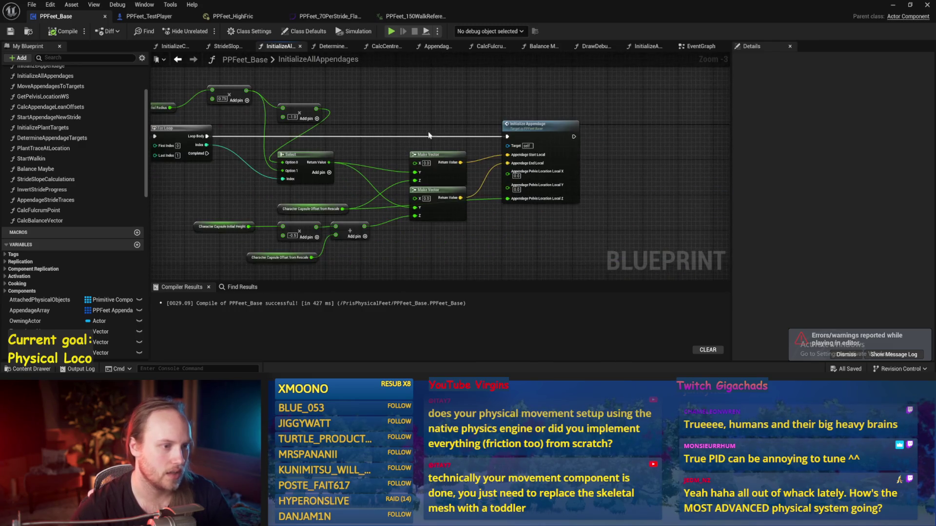
pyautogui.scroll(1, 519, 120)
pyautogui.moveTo(481, 235); pyautogui.dragTo(522, 219)
pyautogui.scroll(1, 355, 162)
pyautogui.moveTo(355, 162); pyautogui.dragTo(560, 230)
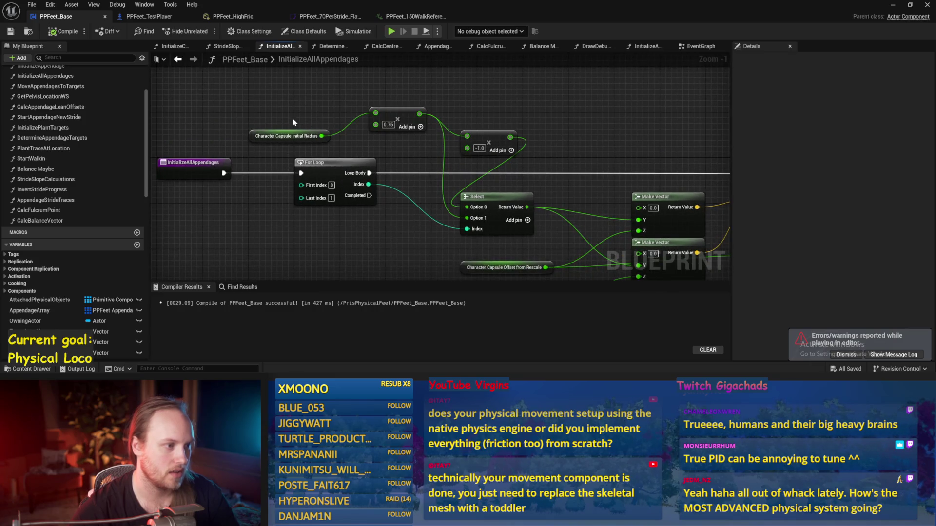
pyautogui.moveTo(288, 129)
pyautogui.mouseDown()
pyautogui.moveTo(241, 136)
pyautogui.moveTo(595, 153)
pyautogui.mouseUp()
pyautogui.moveTo(459, 143); pyautogui.dragTo(512, 117)
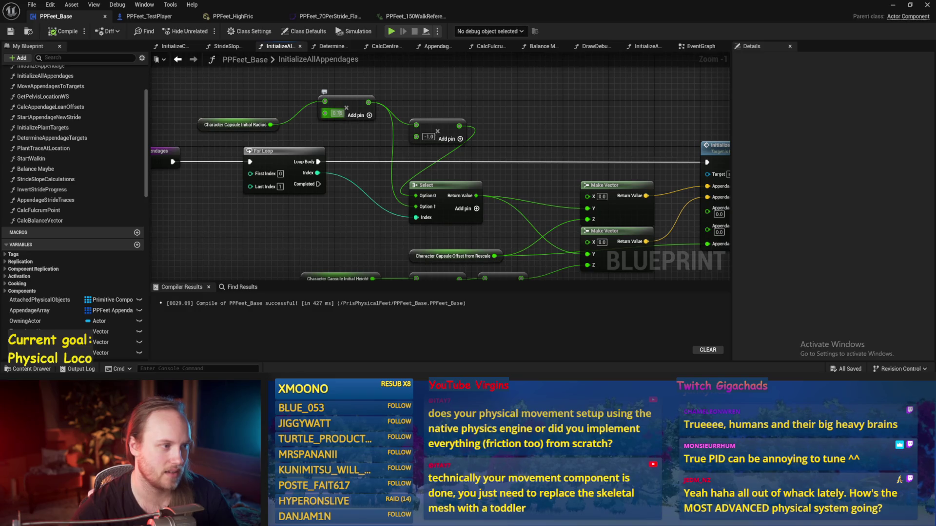
pyautogui.click(66, 32)
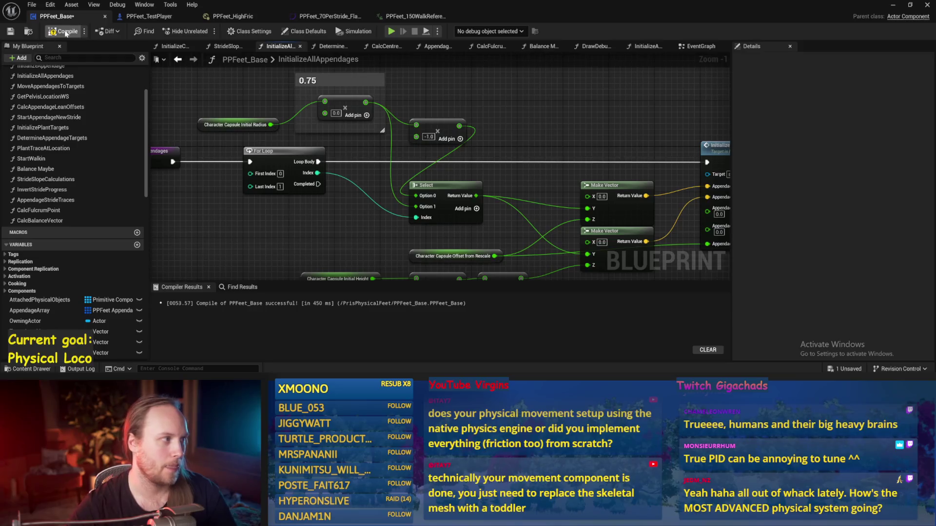
# Save PPFeet_Base and play-test the character walking forward full-screen with multiplier 0.
pyautogui.click(9, 32)
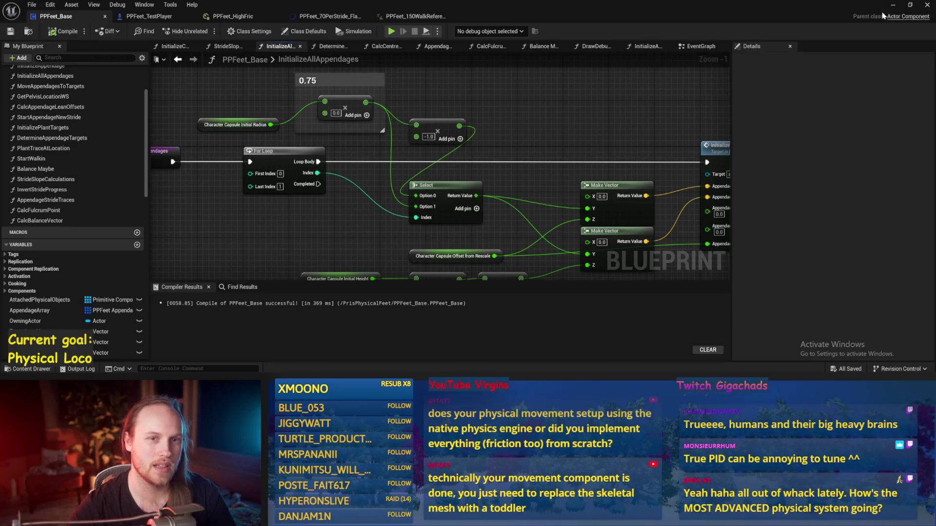
pyautogui.click(893, 5)
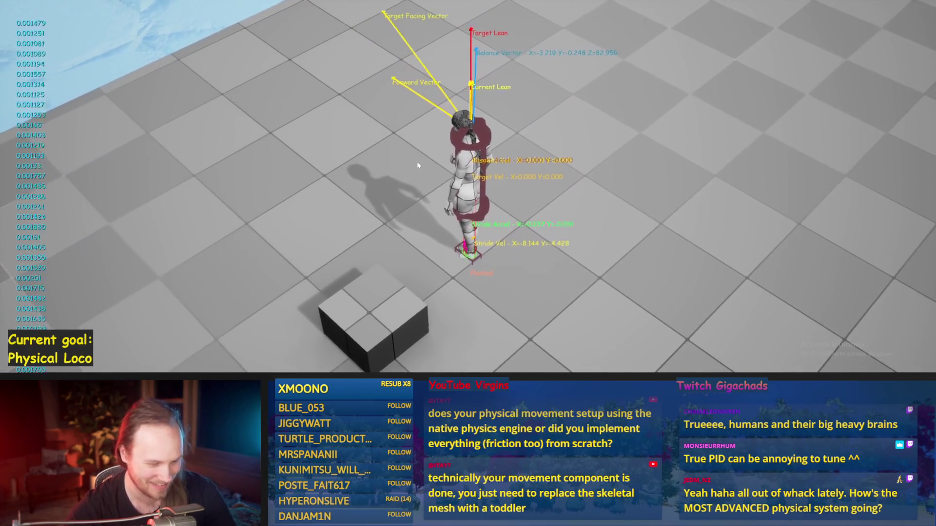
pyautogui.press('F11')
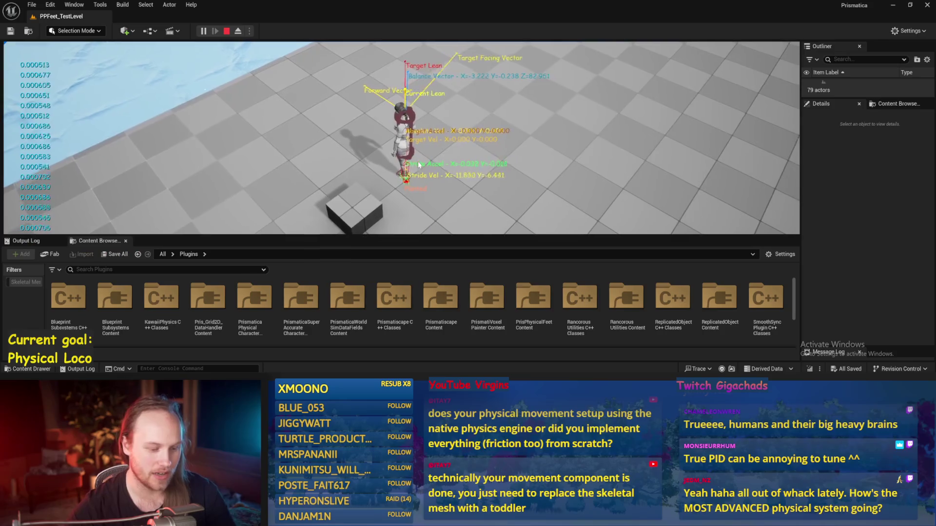
pyautogui.press('F11')
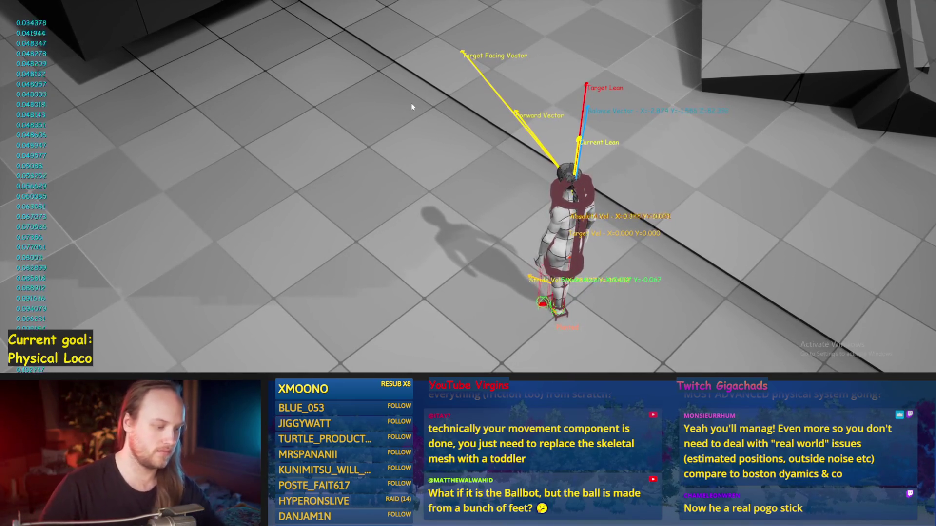
pyautogui.press('w')
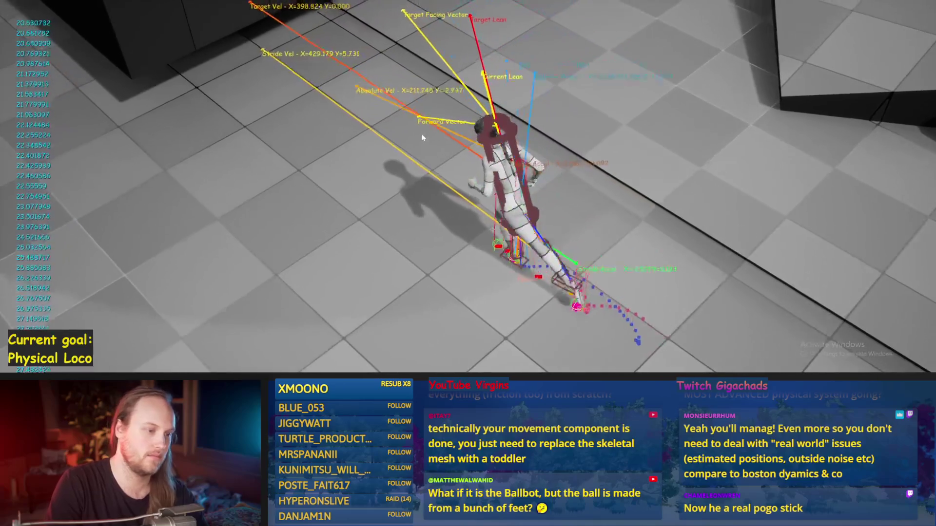
pyautogui.press('Escape')
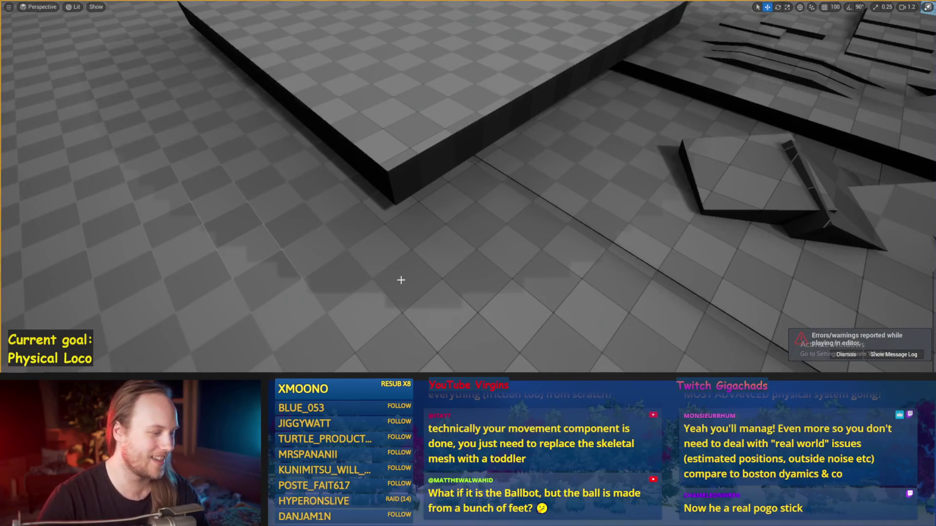
# Set the InitializeAllAppendages For Loop Last Index from 1 to 2 and save PPFeet_Base.
pyautogui.moveTo(355, 372)
pyautogui.click(395, 341)
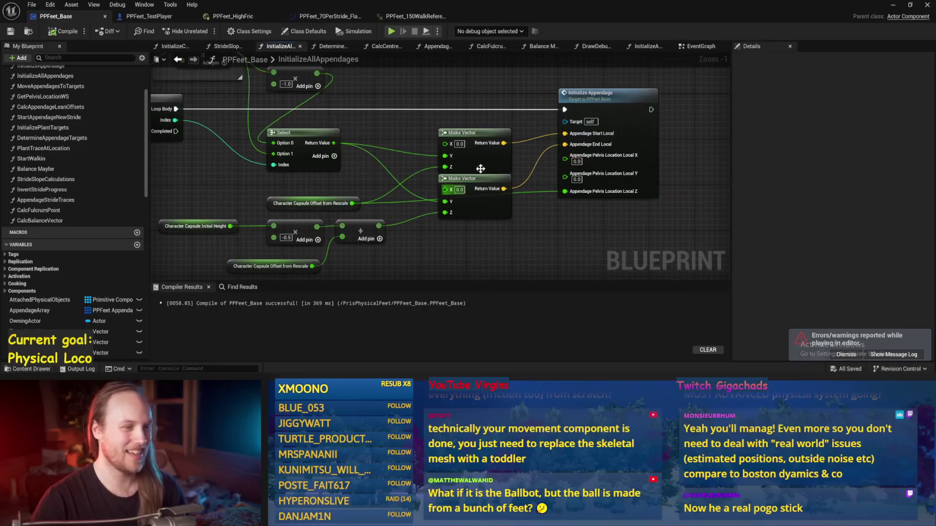
pyautogui.moveTo(450, 159); pyautogui.dragTo(664, 144)
pyautogui.moveTo(368, 247)
pyautogui.mouseDown()
pyautogui.moveTo(306, 200)
pyautogui.moveTo(367, 215)
pyautogui.mouseUp()
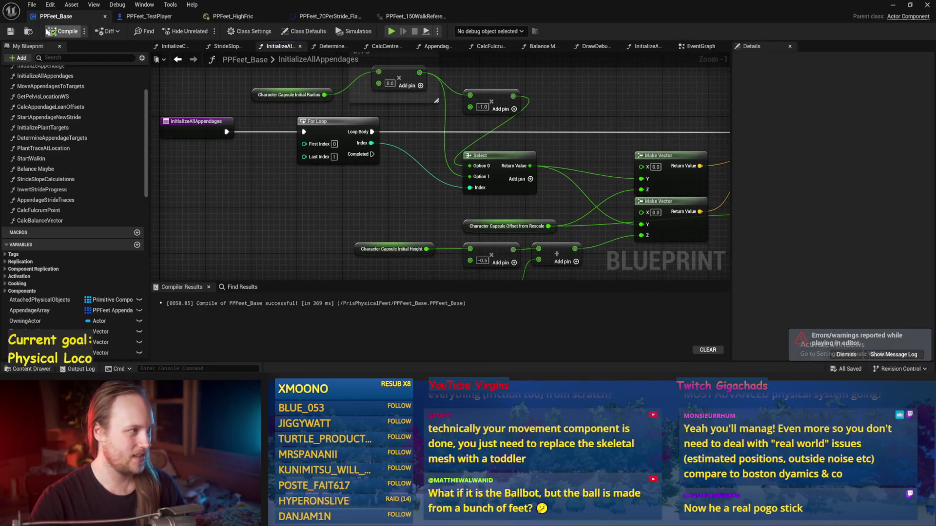
pyautogui.click(334, 157)
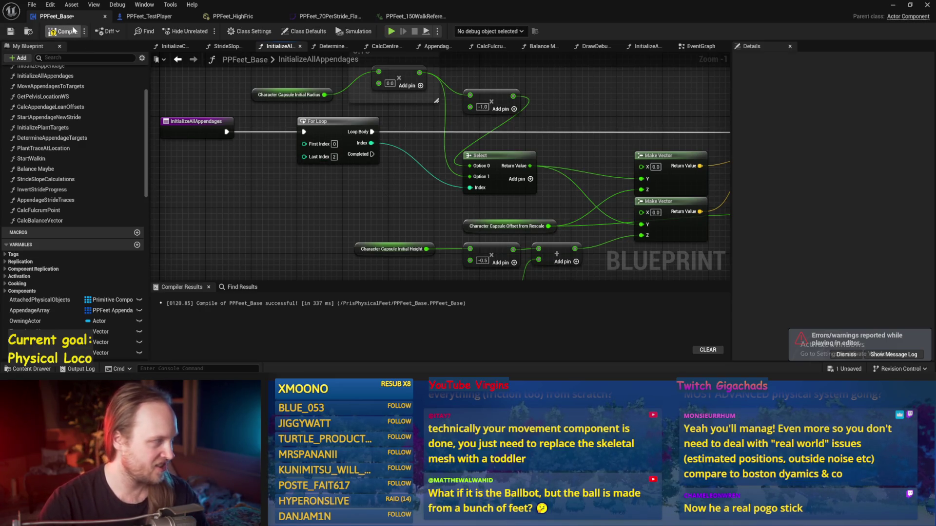
pyautogui.click(10, 30)
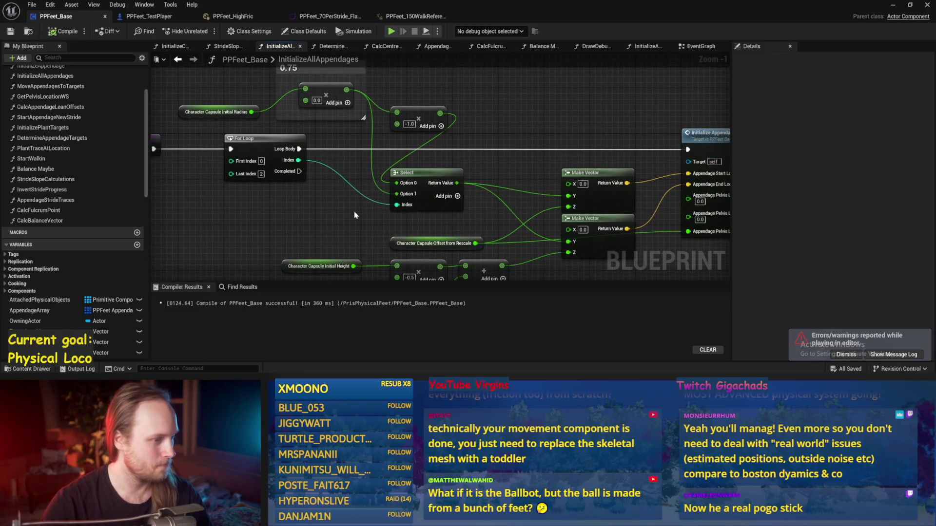
pyautogui.moveTo(469, 120); pyautogui.dragTo(507, 115)
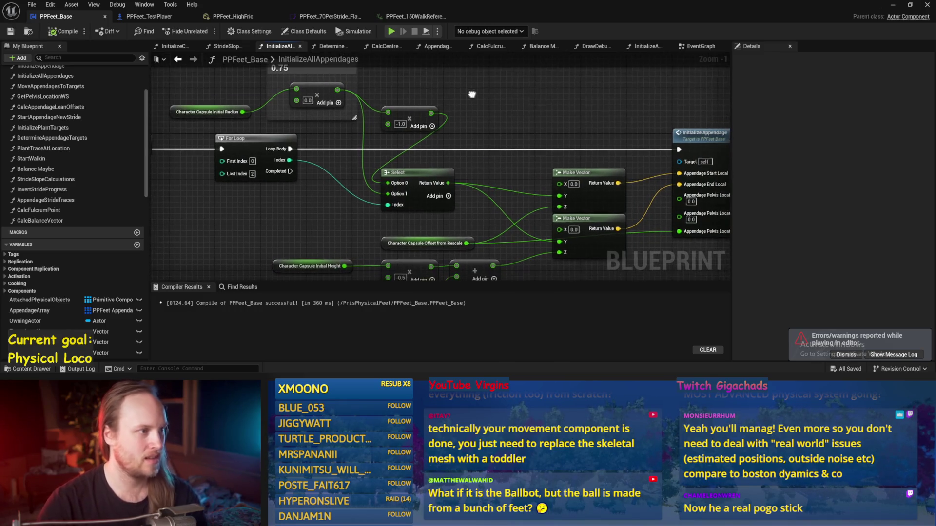
# Open the DetermineAppendageTargets function graph.
pyautogui.click(333, 47)
pyautogui.scroll(-6, 389, 184)
pyautogui.scroll(2, 389, 184)
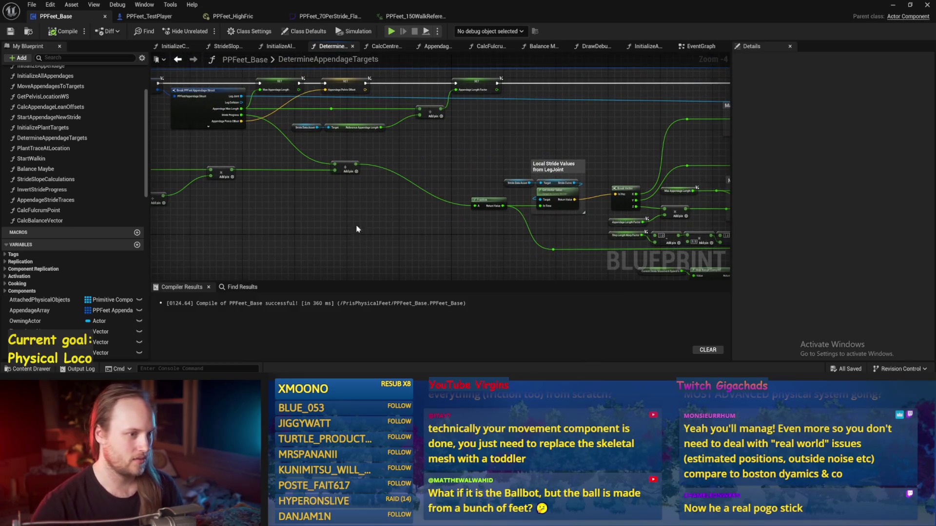
# Inspect the DetermineAppendageTargets graph, from the Appendage Array node to the Break Vector leg nodes.
pyautogui.moveTo(346, 211)
pyautogui.mouseDown()
pyautogui.moveTo(428, 224)
pyautogui.moveTo(559, 200)
pyautogui.moveTo(366, 184)
pyautogui.mouseUp()
pyautogui.moveTo(407, 142); pyautogui.dragTo(418, 151)
pyautogui.click(429, 100)
pyautogui.scroll(2, 461, 92)
pyautogui.click(315, 107)
pyautogui.moveTo(315, 107)
pyautogui.mouseDown()
pyautogui.moveTo(453, 91)
pyautogui.moveTo(409, 195)
pyautogui.moveTo(268, 209)
pyautogui.mouseUp()
pyautogui.scroll(-1, 358, 227)
pyautogui.moveTo(491, 151)
pyautogui.mouseDown()
pyautogui.moveTo(490, 120)
pyautogui.moveTo(416, 138)
pyautogui.moveTo(367, 130)
pyautogui.moveTo(466, 159)
pyautogui.mouseUp()
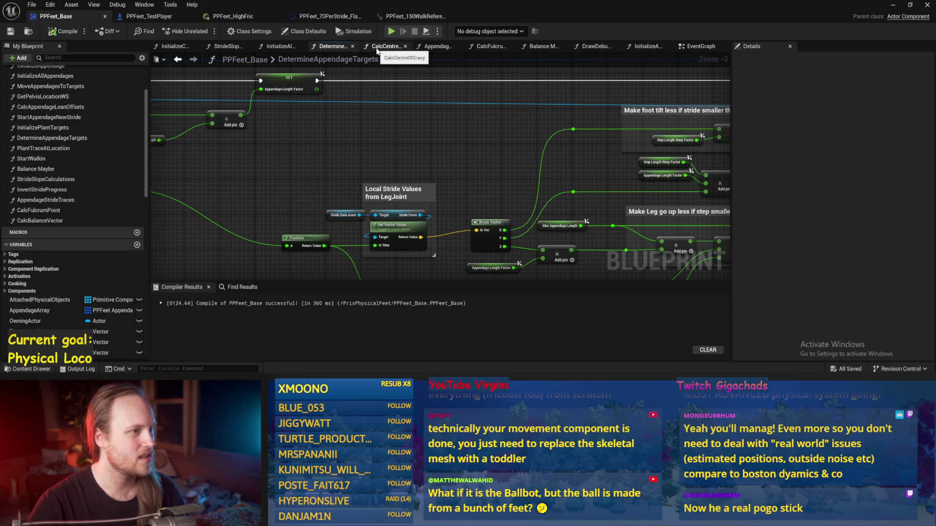
# Switch to the EventGraph and open the StartWalkin function.
pyautogui.click(701, 47)
pyautogui.scroll(2, 63, 200)
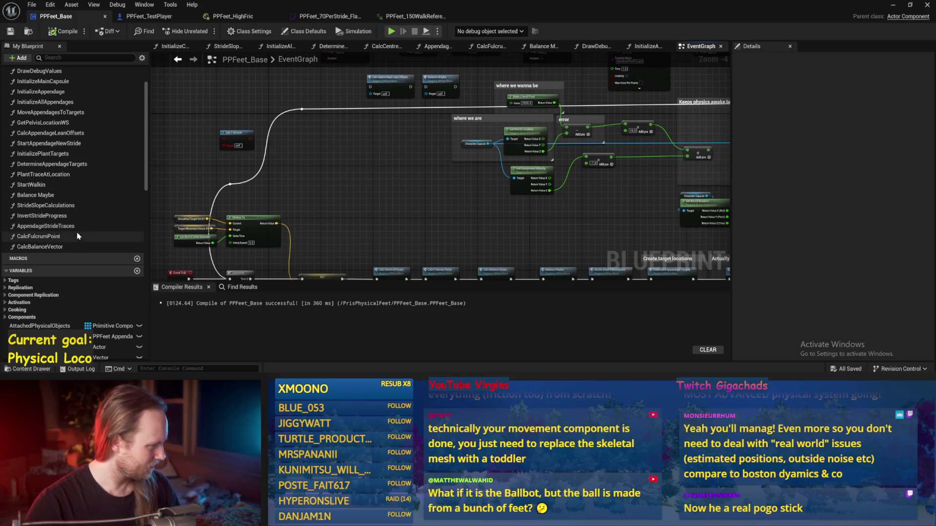
pyautogui.scroll(1, 62, 218)
pyautogui.doubleClick(35, 197)
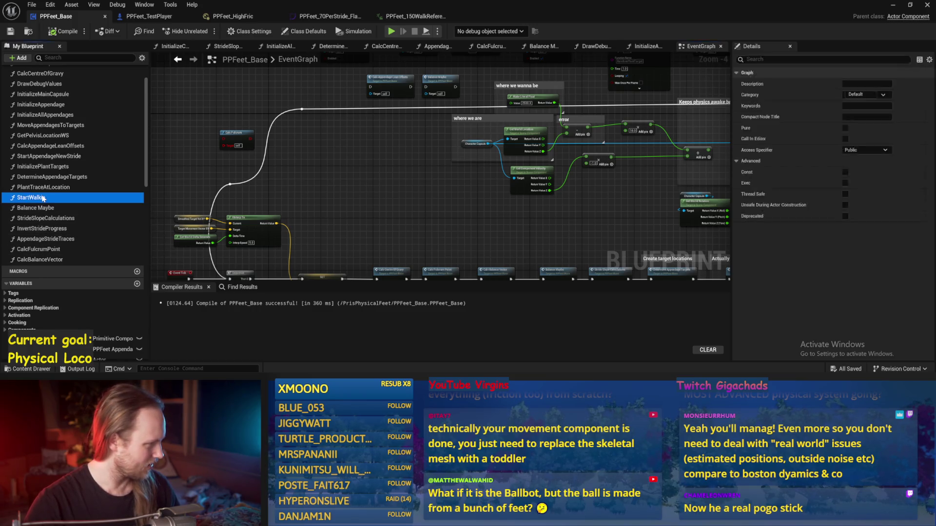
# Frame StartWalkin's 0.25/0.75 Select-by-index nodes and select the two literals and Select node.
pyautogui.moveTo(404, 157)
pyautogui.mouseDown()
pyautogui.moveTo(393, 178)
pyautogui.moveTo(441, 135)
pyautogui.moveTo(309, 260)
pyautogui.mouseUp()
pyautogui.click(310, 261)
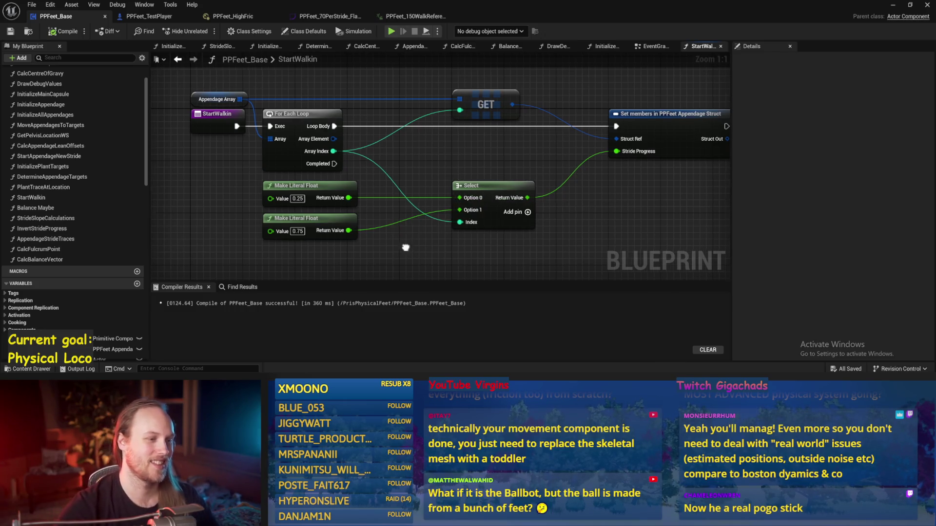
pyautogui.scroll(-1, 408, 236)
pyautogui.moveTo(524, 246); pyautogui.dragTo(266, 168)
# Move the literal and Select nodes down, and wire an Appendage Array Get by loop index into Struct Ref.
pyautogui.moveTo(480, 179); pyautogui.dragTo(487, 233)
pyautogui.click(445, 198)
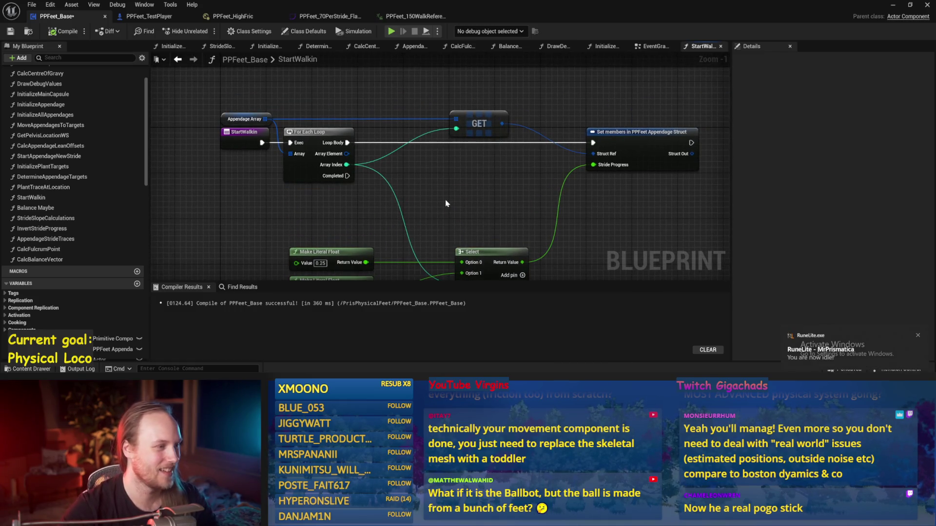
pyautogui.moveTo(265, 119); pyautogui.dragTo(340, 89)
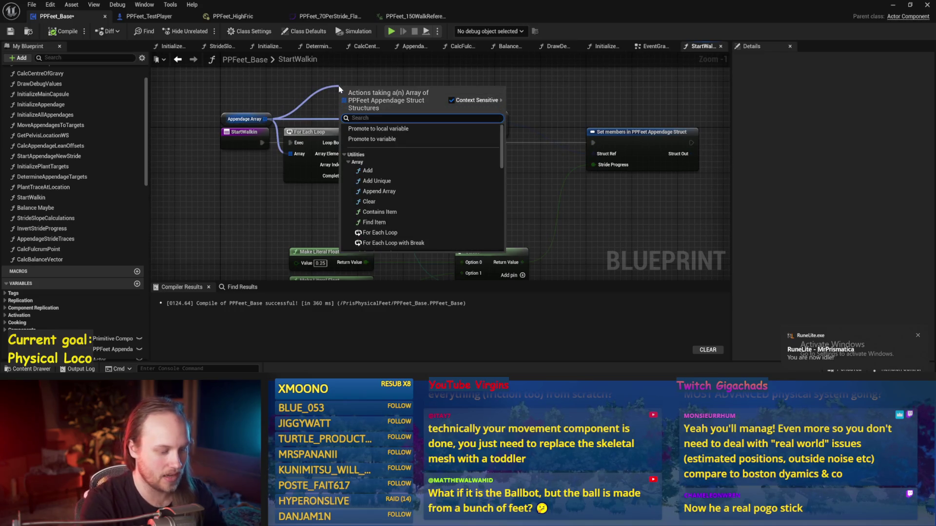
pyautogui.write('get')
pyautogui.press('Return')
pyautogui.moveTo(502, 123); pyautogui.dragTo(592, 154)
pyautogui.moveTo(457, 129); pyautogui.dragTo(326, 160)
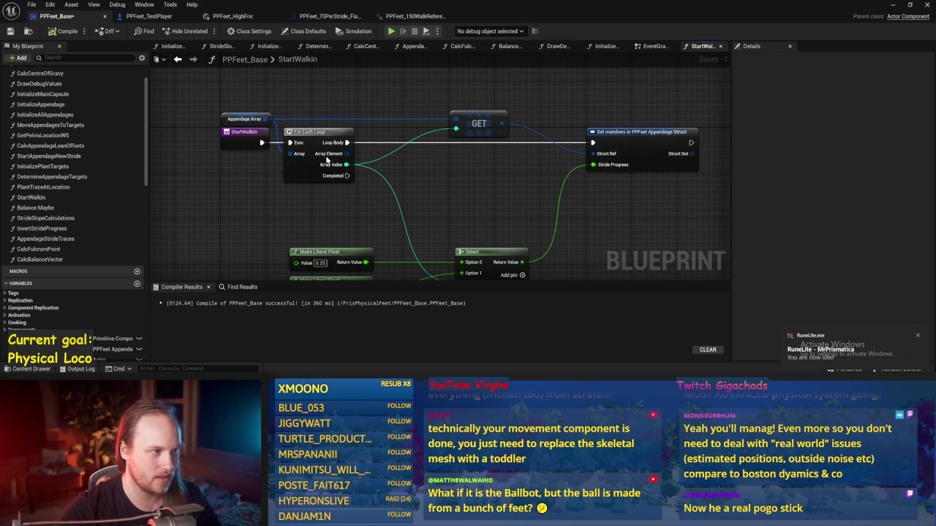
# Add a Length node for the Appendage Array and a Divide node.
pyautogui.moveTo(263, 120)
pyautogui.mouseDown()
pyautogui.moveTo(356, 73)
pyautogui.moveTo(343, 90)
pyautogui.moveTo(353, 94)
pyautogui.moveTo(234, 214)
pyautogui.moveTo(343, 215)
pyautogui.mouseUp()
pyautogui.write('length')
pyautogui.press('Return')
pyautogui.click(435, 198)
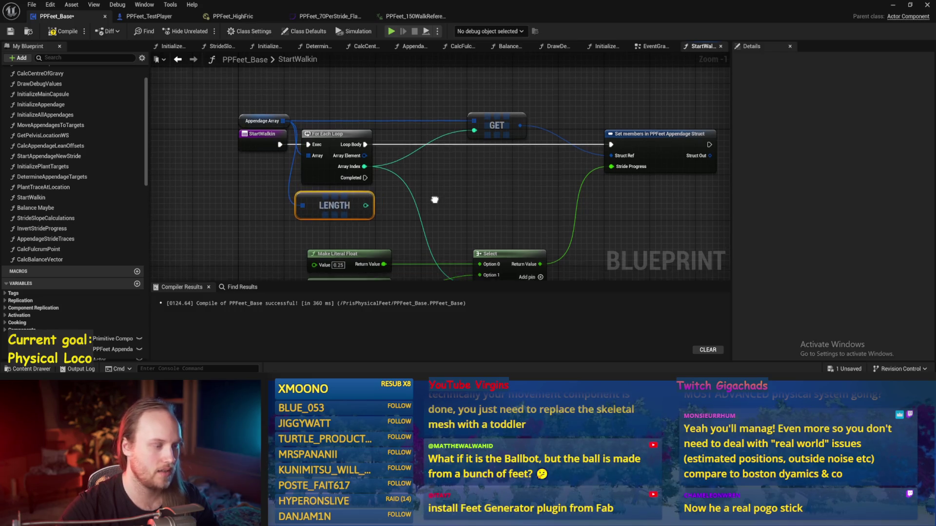
pyautogui.rightClick(432, 174)
pyautogui.write('/')
pyautogui.press('Return')
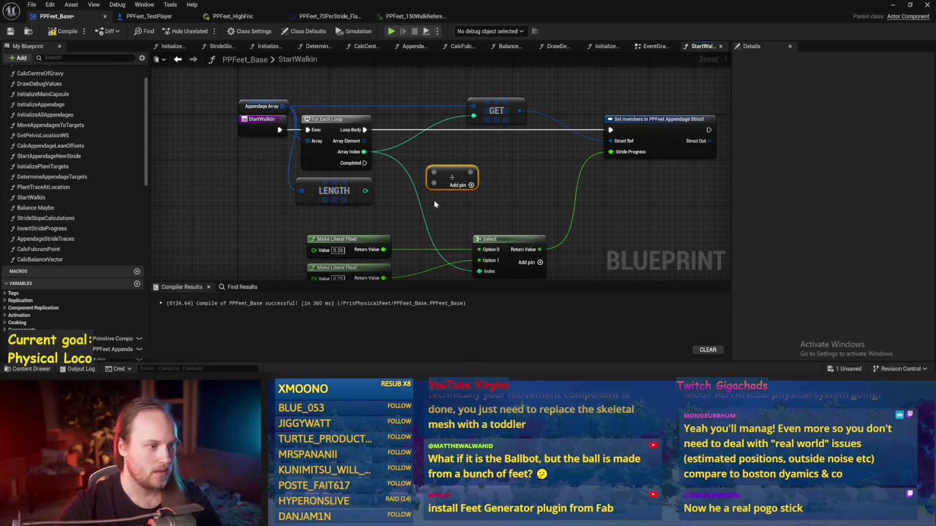
pyautogui.rightClick(432, 173)
pyautogui.click(230, 205)
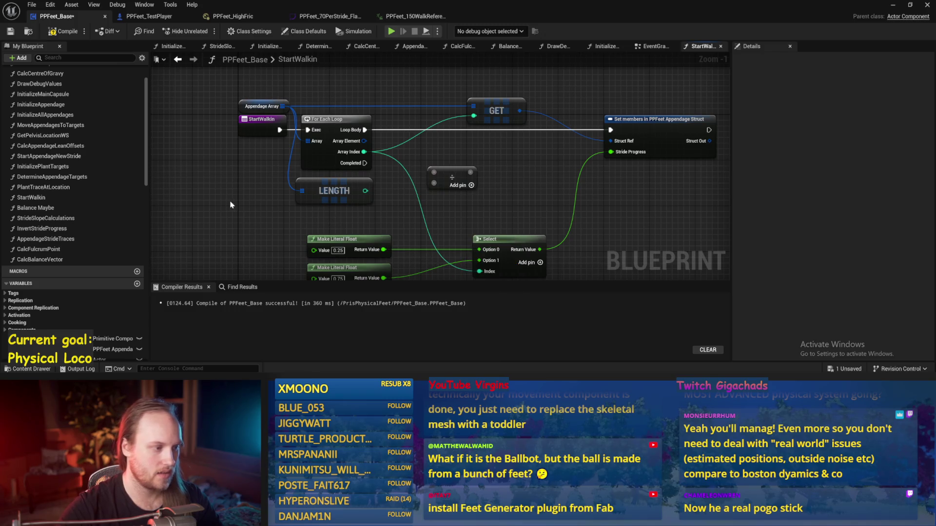
# Copy a Make Literal Float set to 1.0 and wire 1.0 divided by Length.
pyautogui.click(330, 235)
pyautogui.hotkey('ctrl', 'c')
pyautogui.hotkey('ctrl', 'v')
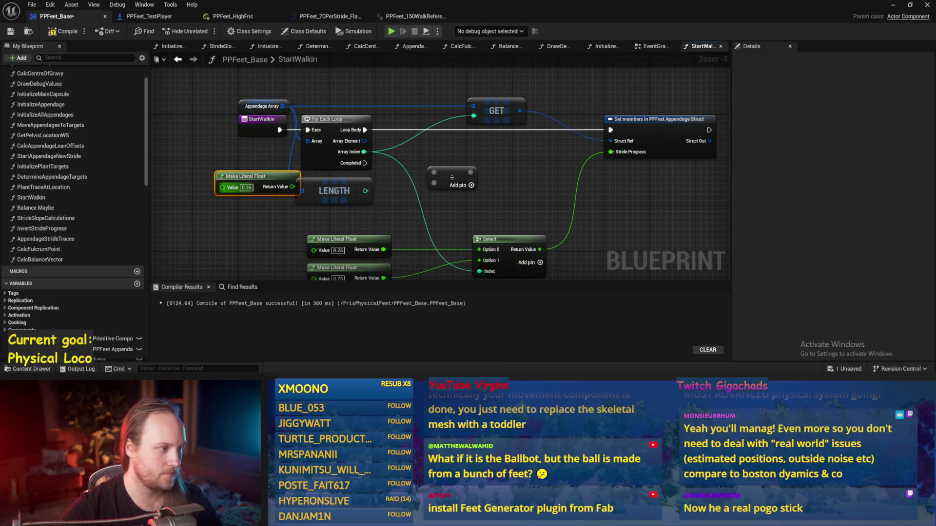
pyautogui.write('1')
pyautogui.press('Return')
pyautogui.moveTo(291, 187); pyautogui.dragTo(434, 173)
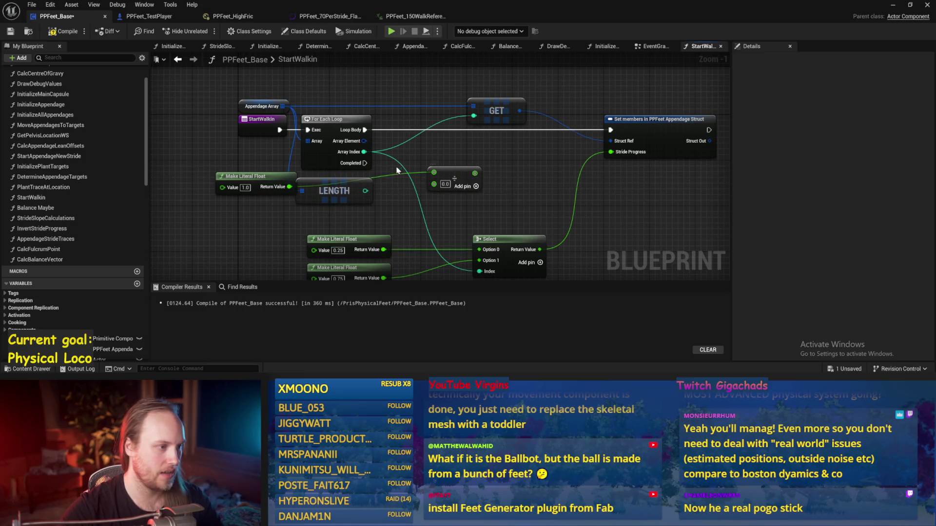
pyautogui.moveTo(365, 190); pyautogui.dragTo(434, 184)
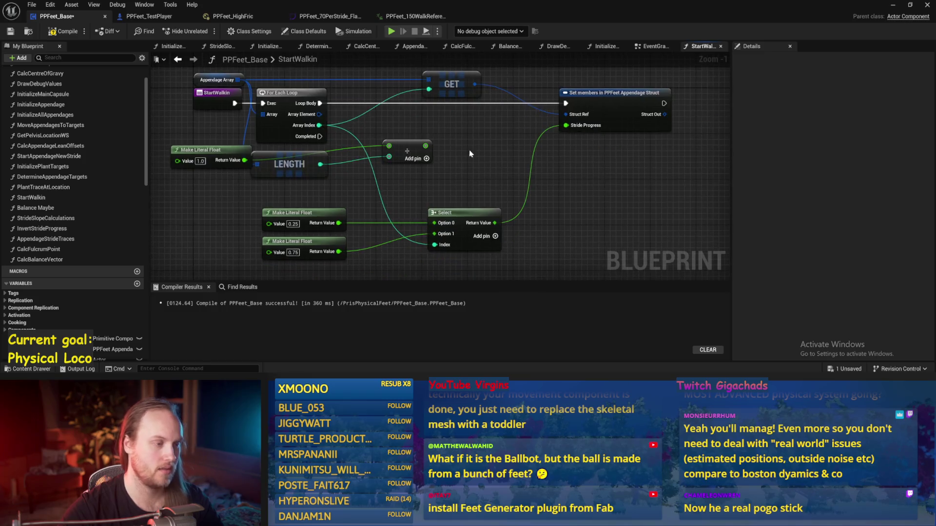
pyautogui.moveTo(389, 151); pyautogui.dragTo(389, 163)
pyautogui.moveTo(319, 125); pyautogui.dragTo(446, 140)
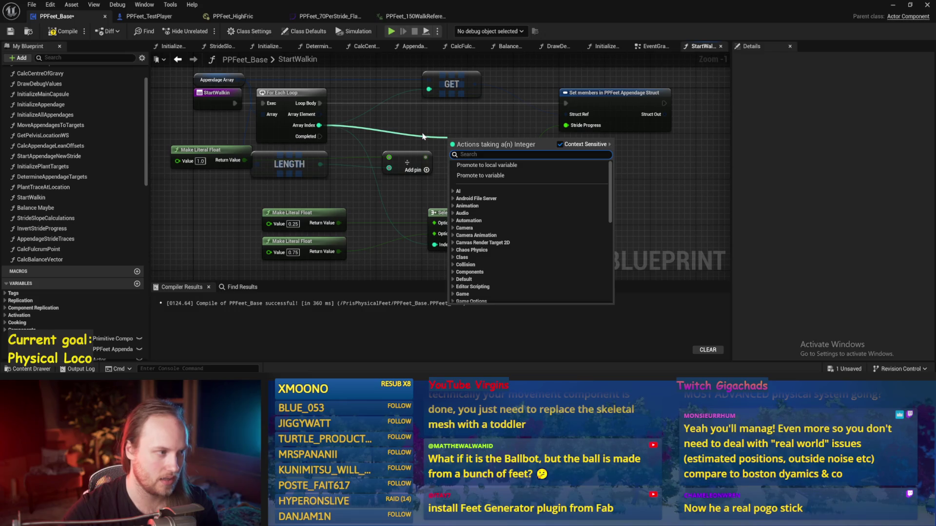
# Add a Multiply node and an Array Index + 1 Add node from Array Index.
pyautogui.write('*')
pyautogui.press('Return')
pyautogui.moveTo(464, 139)
pyautogui.mouseDown()
pyautogui.moveTo(375, 129)
pyautogui.moveTo(367, 120)
pyautogui.mouseUp()
pyautogui.write('+')
pyautogui.press('Return')
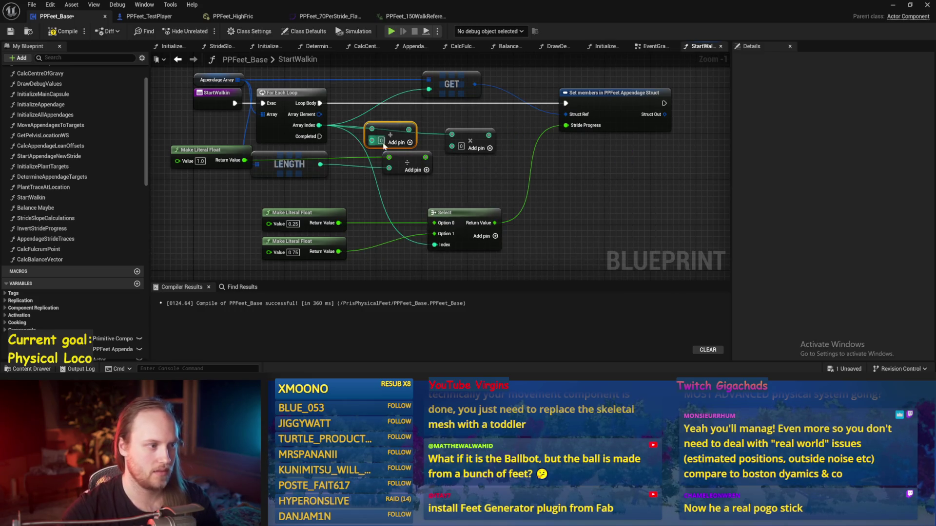
pyautogui.moveTo(472, 153); pyautogui.dragTo(476, 148)
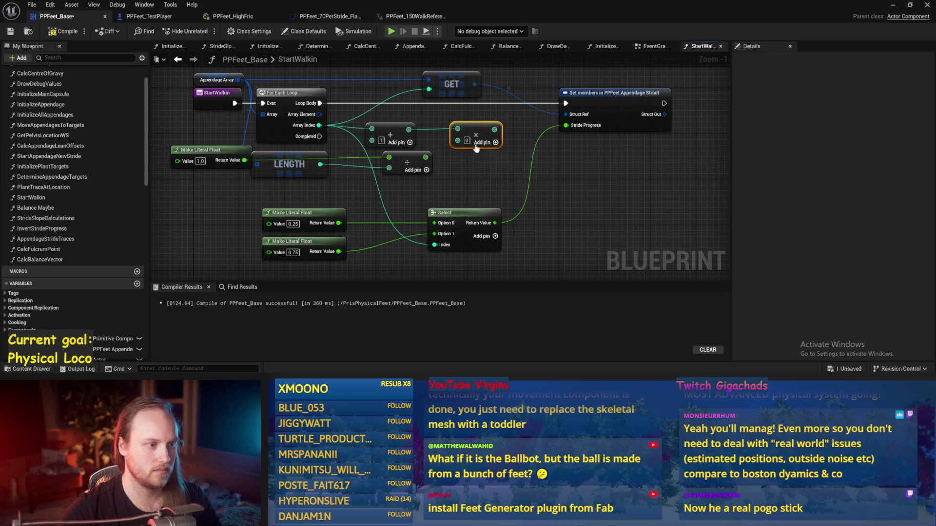
pyautogui.moveTo(385, 132); pyautogui.dragTo(379, 126)
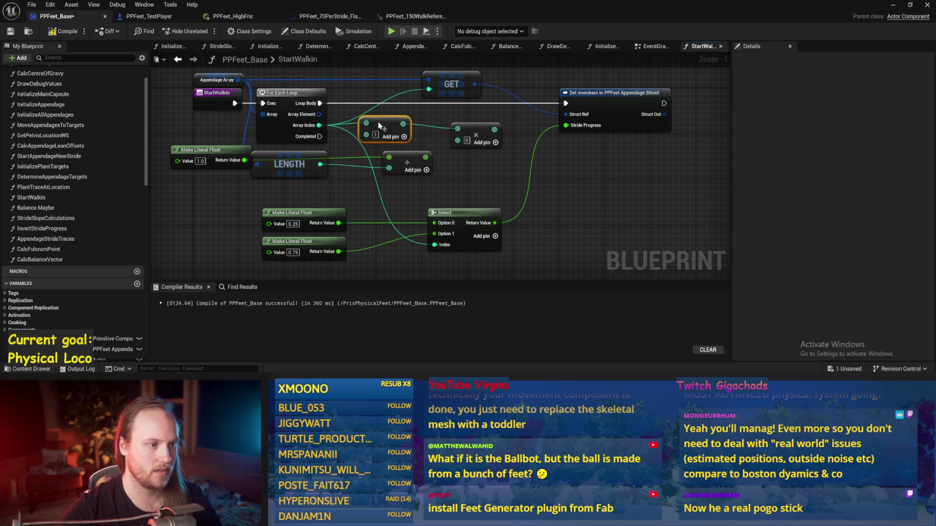
pyautogui.moveTo(481, 148); pyautogui.dragTo(487, 148)
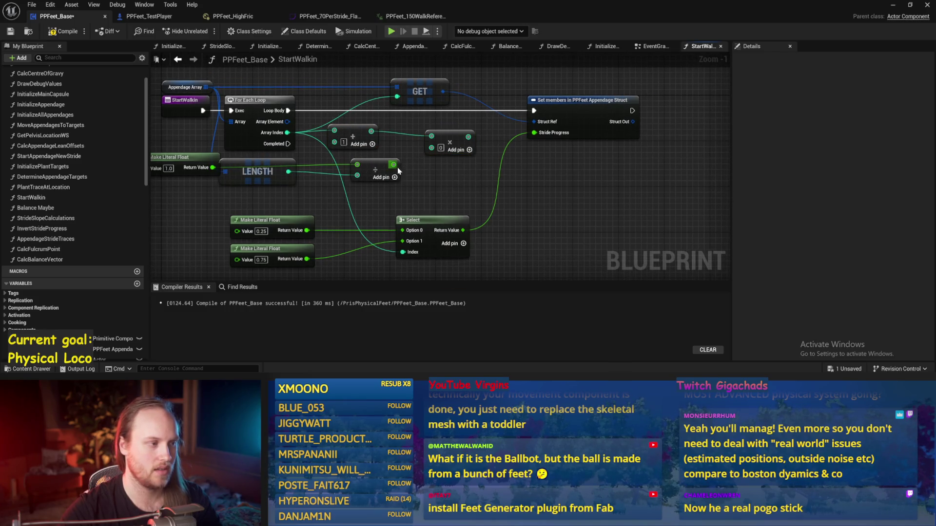
# Wire the Divide result into Multiply, break the Add link, and convert Multiply's pins to Float.
pyautogui.moveTo(393, 165); pyautogui.dragTo(436, 151)
pyautogui.click(439, 147)
pyautogui.moveTo(466, 183)
pyautogui.mouseDown()
pyautogui.moveTo(425, 190)
pyautogui.moveTo(474, 198)
pyautogui.mouseUp()
pyautogui.moveTo(296, 186); pyautogui.dragTo(302, 209)
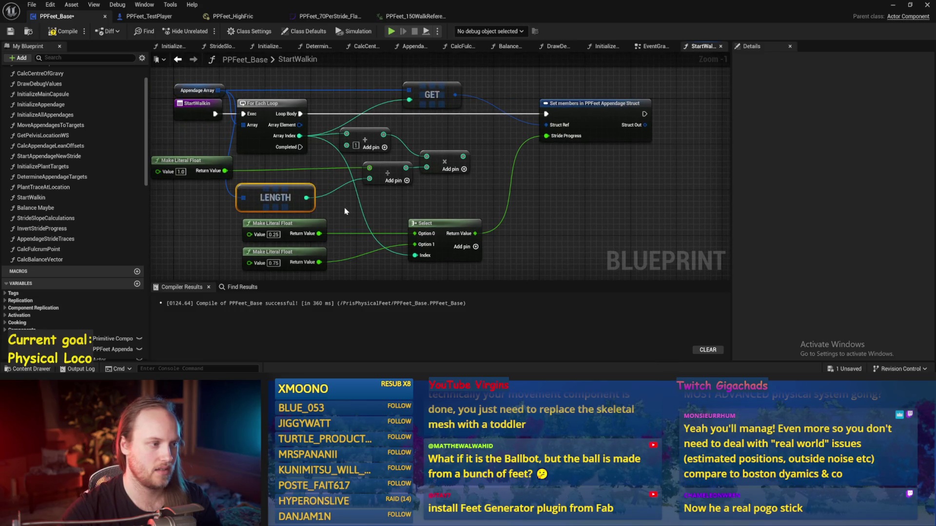
pyautogui.keyDown('alt'); pyautogui.click(426, 155); pyautogui.keyUp('alt')
pyautogui.moveTo(437, 166)
pyautogui.mouseDown()
pyautogui.moveTo(471, 172)
pyautogui.moveTo(491, 153)
pyautogui.mouseUp()
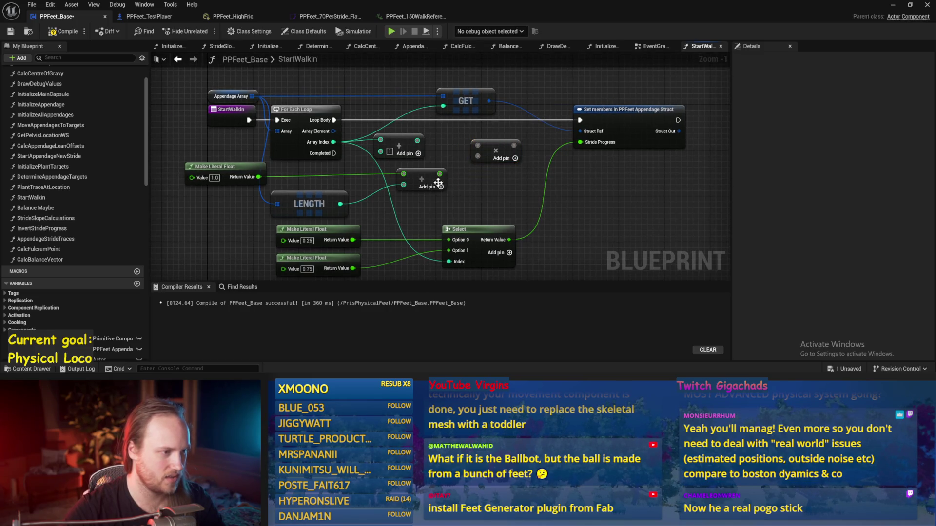
pyautogui.rightClick(512, 148)
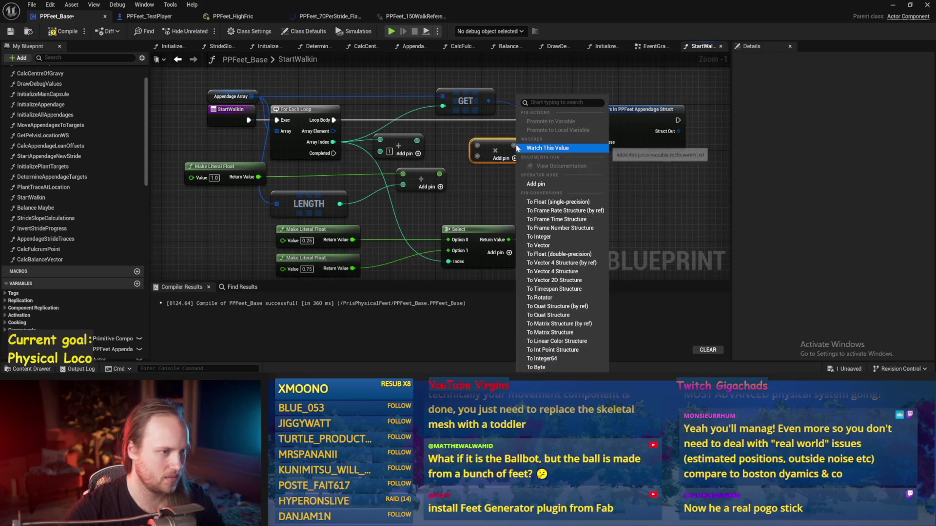
pyautogui.click(560, 262)
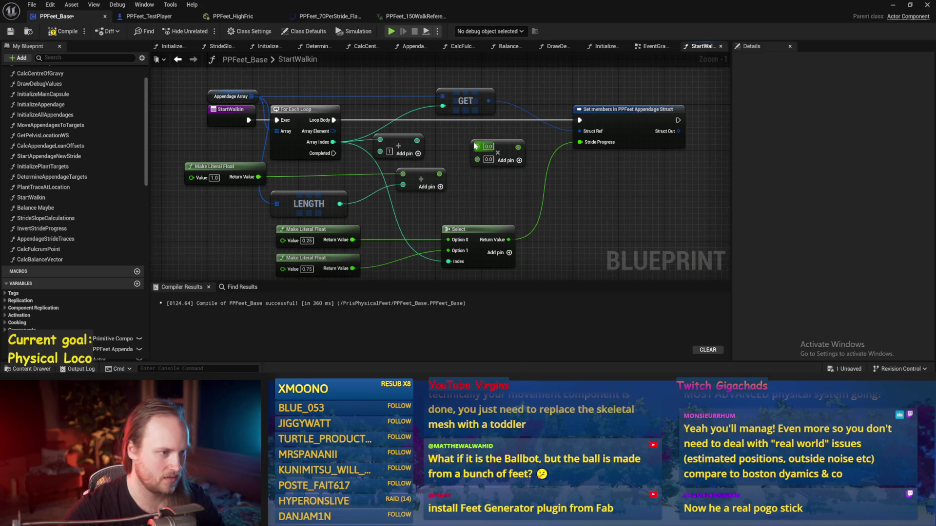
# Convert the Add node's sum with a Make To Float node and wire it into Multiply's top input.
pyautogui.moveTo(418, 141); pyautogui.dragTo(441, 151)
pyautogui.write('to float')
pyautogui.press('Return')
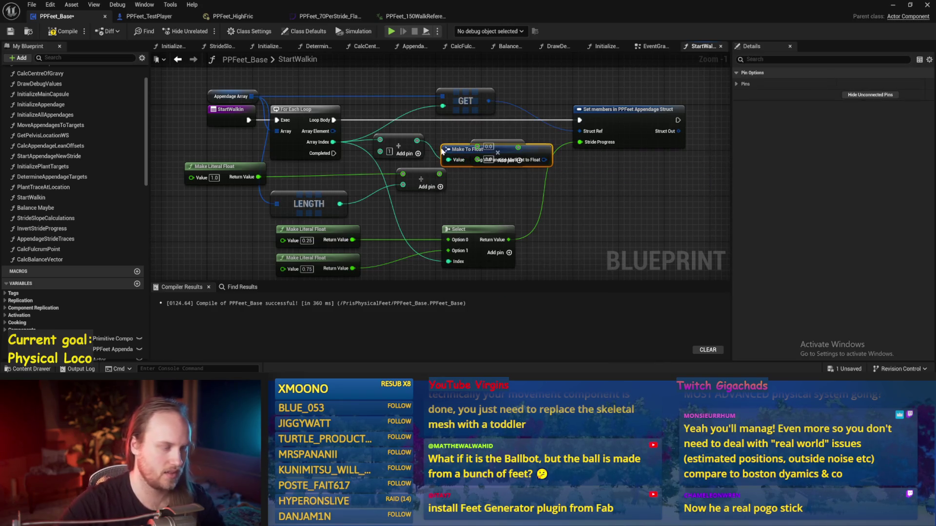
pyautogui.moveTo(446, 149)
pyautogui.mouseDown()
pyautogui.moveTo(370, 83)
pyautogui.moveTo(364, 143)
pyautogui.moveTo(394, 108)
pyautogui.mouseUp()
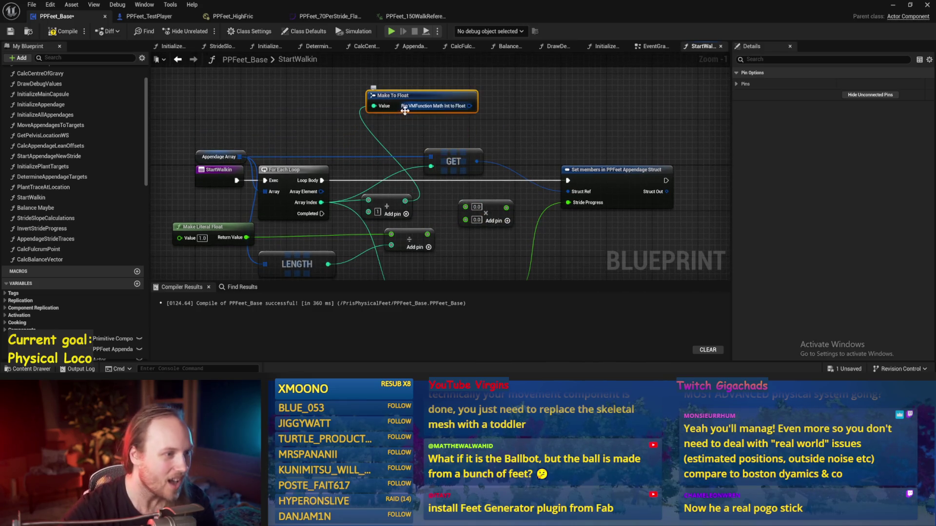
pyautogui.press('Delete')
pyautogui.moveTo(404, 201); pyautogui.dragTo(427, 100)
pyautogui.write('to float')
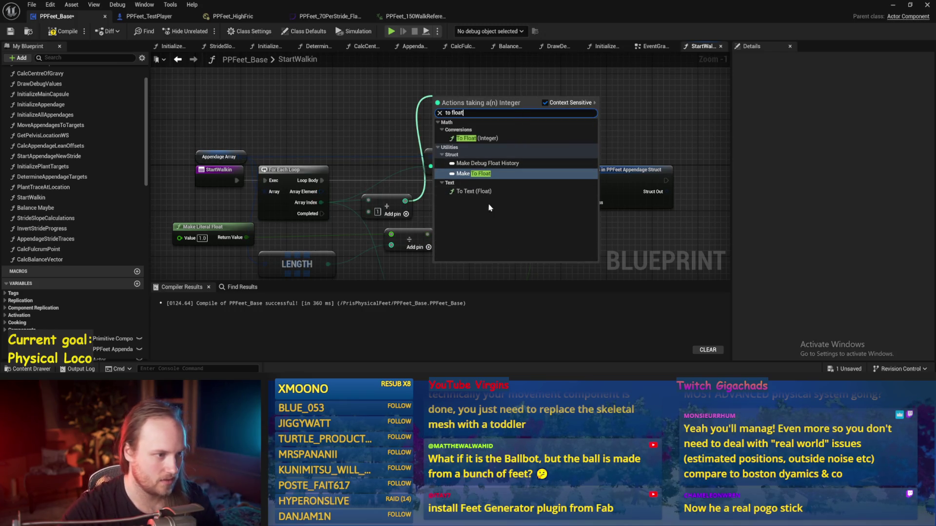
pyautogui.press('Return')
pyautogui.moveTo(464, 100)
pyautogui.mouseDown()
pyautogui.moveTo(466, 206)
pyautogui.moveTo(468, 170)
pyautogui.moveTo(436, 155)
pyautogui.mouseUp()
pyautogui.moveTo(431, 96)
pyautogui.mouseDown()
pyautogui.moveTo(422, 181)
pyautogui.moveTo(412, 144)
pyautogui.mouseUp()
# Feed the Divide result into Multiply, route Multiply's output to Stride Progress, and save the blueprint.
pyautogui.moveTo(404, 192); pyautogui.dragTo(447, 182)
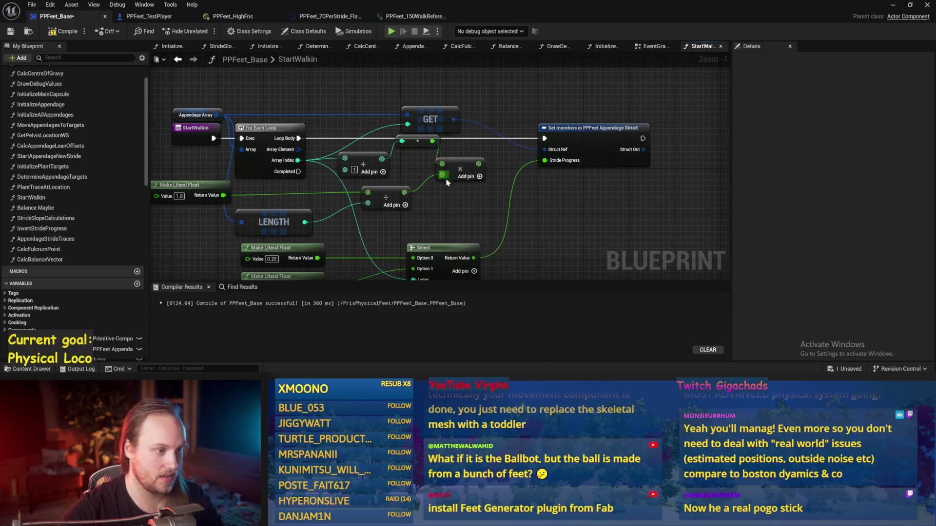
pyautogui.moveTo(477, 213); pyautogui.dragTo(475, 198)
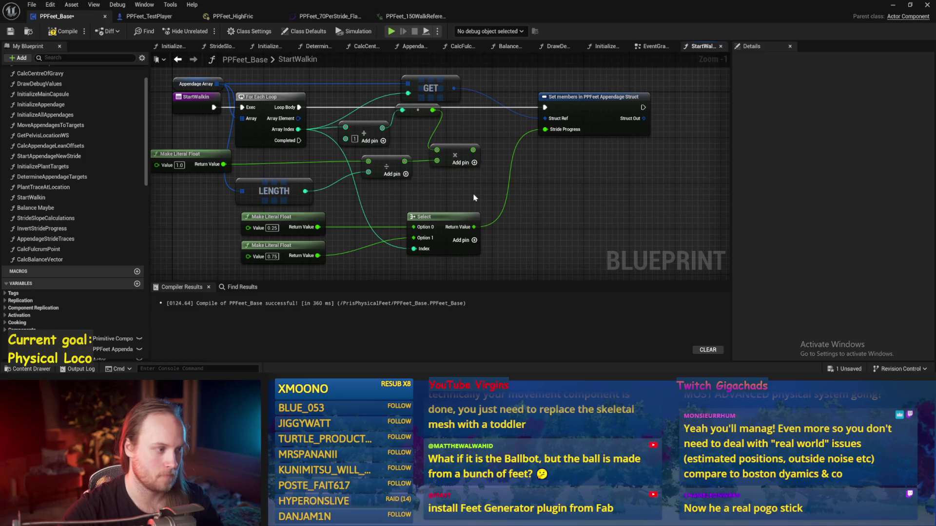
pyautogui.moveTo(477, 149); pyautogui.dragTo(496, 179)
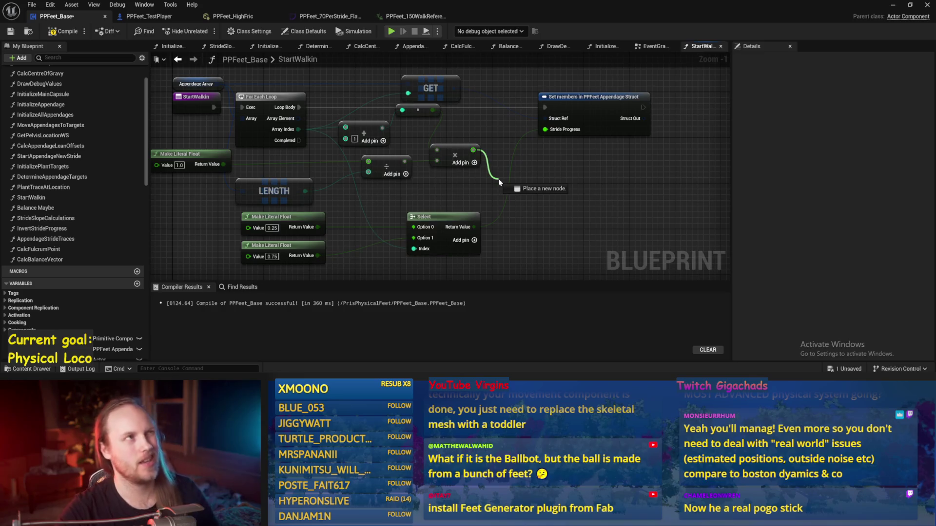
pyautogui.moveTo(499, 178)
pyautogui.mouseDown()
pyautogui.moveTo(519, 142)
pyautogui.moveTo(545, 130)
pyautogui.mouseUp()
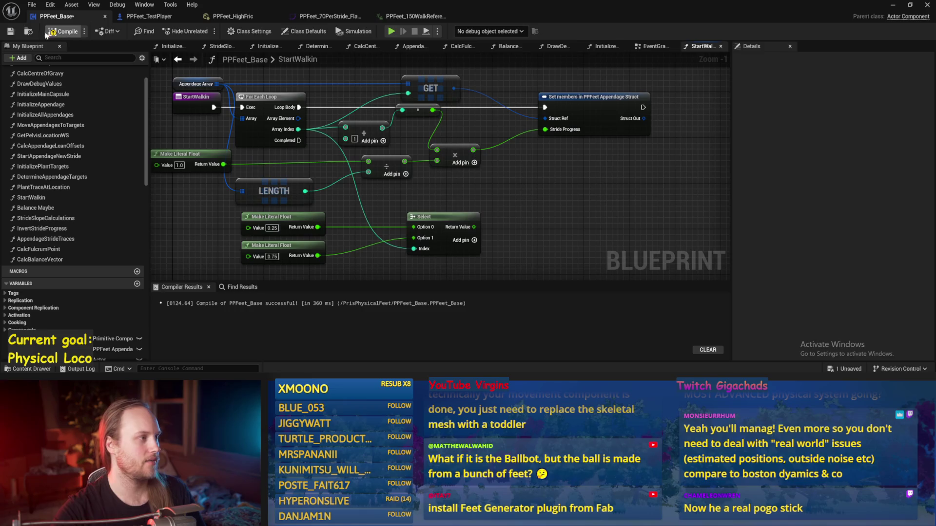
pyautogui.click(10, 31)
# Play-test the walking character from the level viewport with the new Stride Progress, then stop.
pyautogui.click(893, 5)
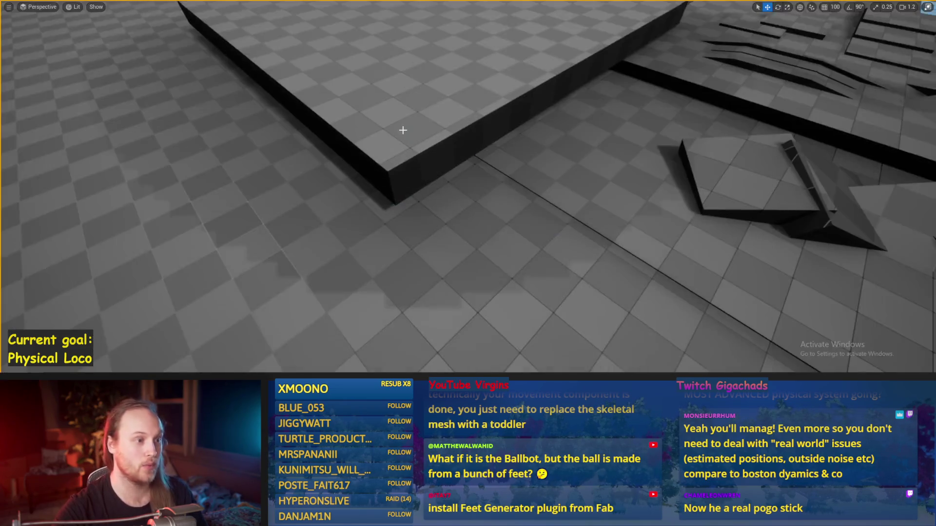
pyautogui.hotkey('alt', 'p')
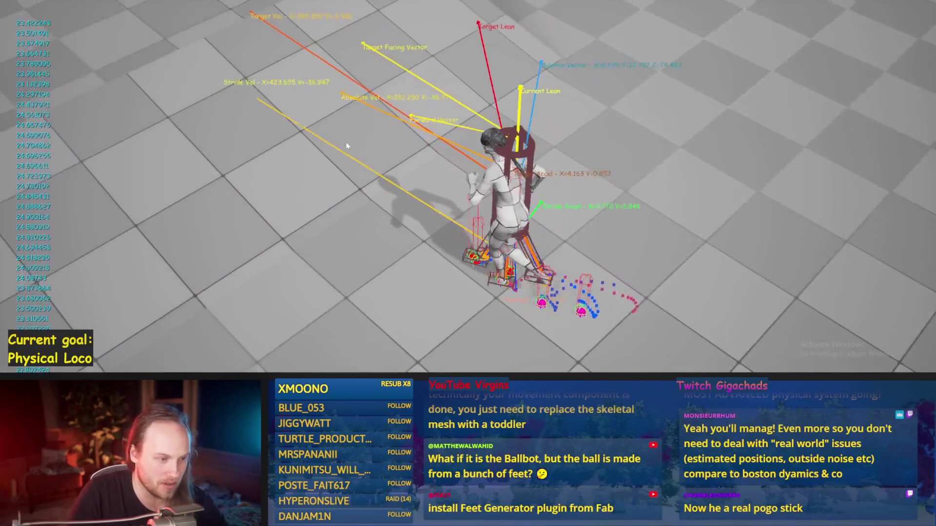
pyautogui.press('Escape')
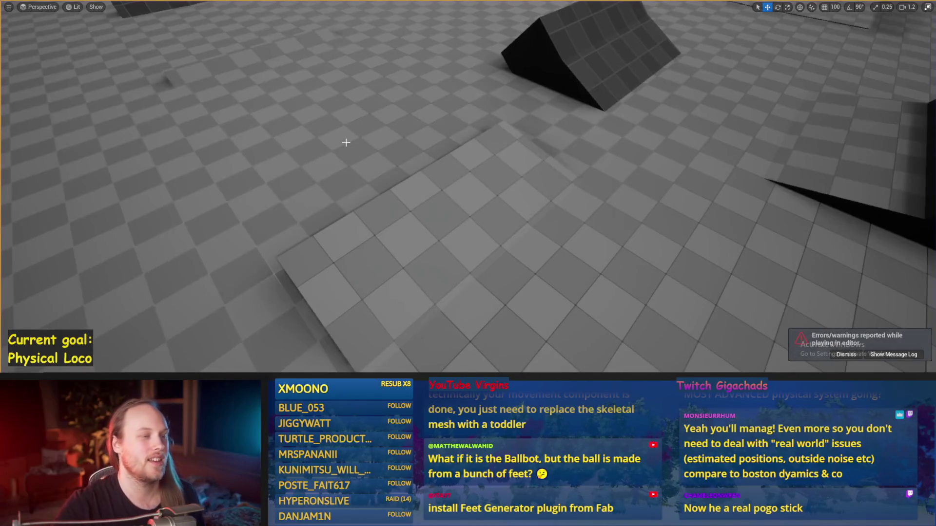
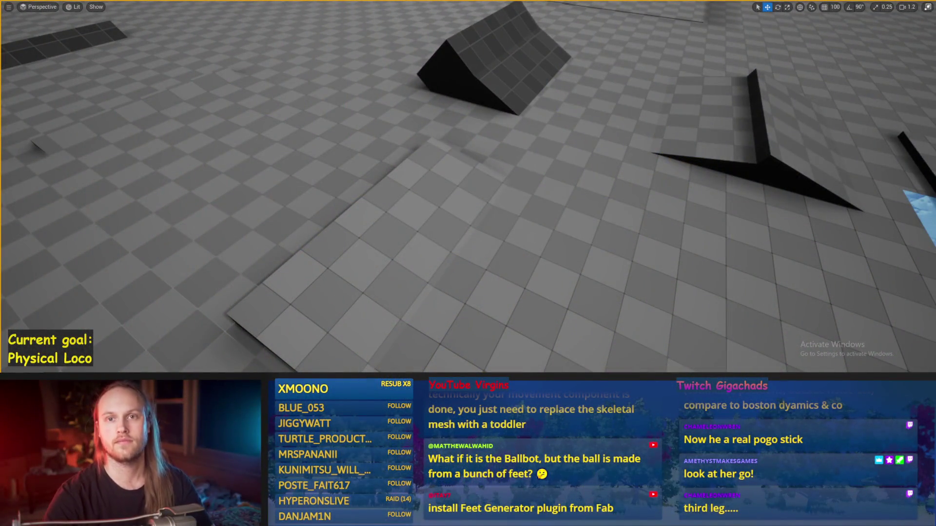
# Start a fullscreen Play in Editor session on PPFeet_TestLevel.
pyautogui.press('F11')
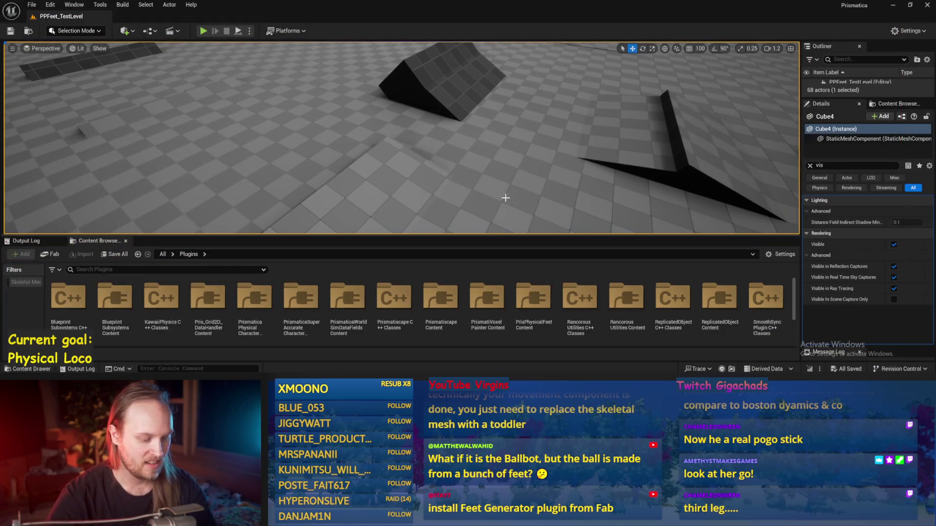
pyautogui.hotkey('alt', 'p')
pyautogui.press('F11')
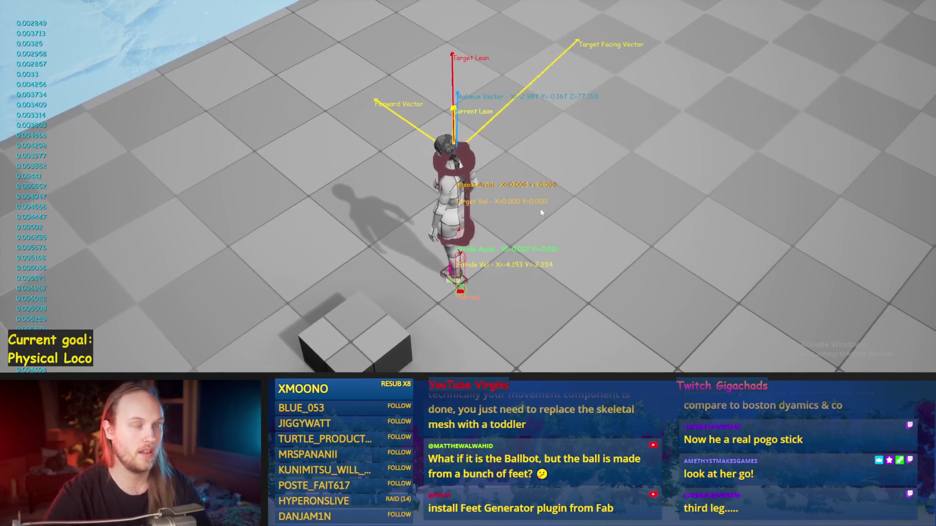
# Walk the character forward toward the raised ledge, then stop the play test.
pyautogui.press('w')
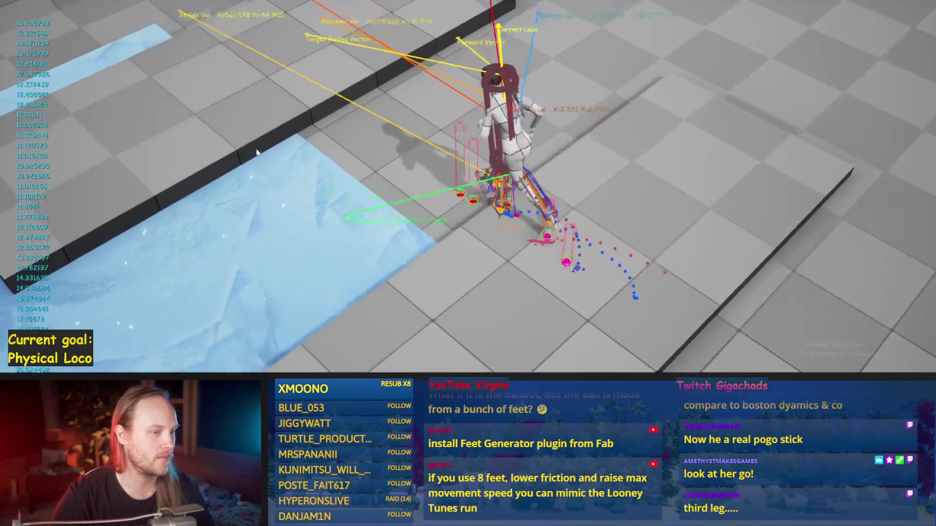
pyautogui.press('Escape')
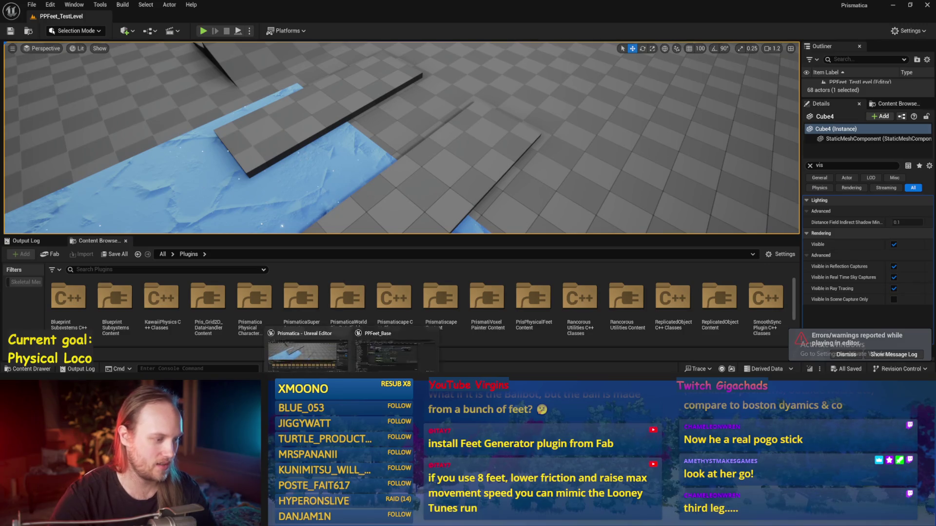
# Save the PPFeet_Base blueprint and center its StartWalkin nodes in view.
pyautogui.hotkey('alt', 'Tab')
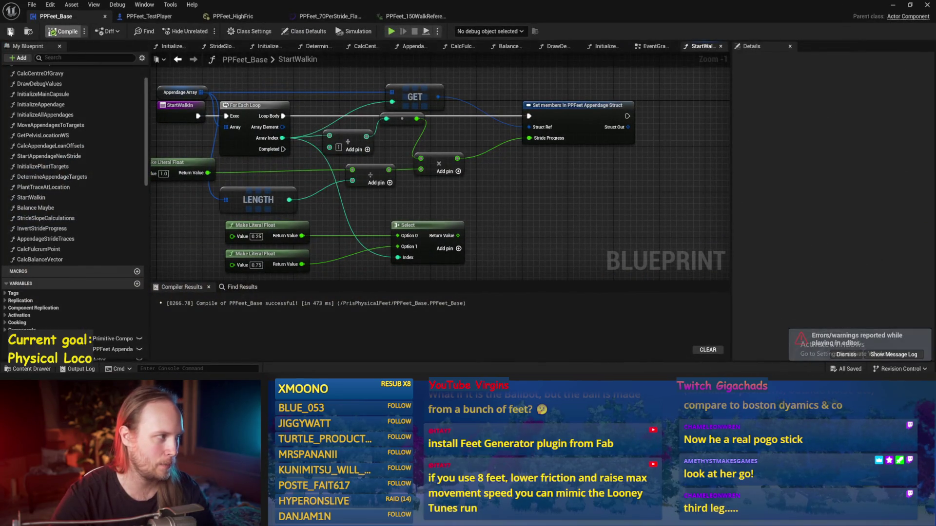
pyautogui.click(10, 32)
pyautogui.scroll(-1, 560, 207)
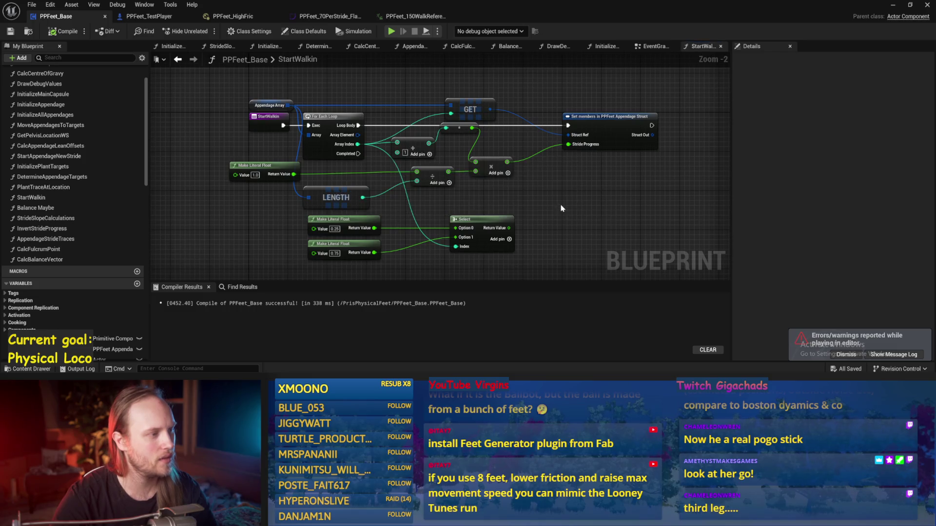
pyautogui.moveTo(561, 208); pyautogui.dragTo(515, 223)
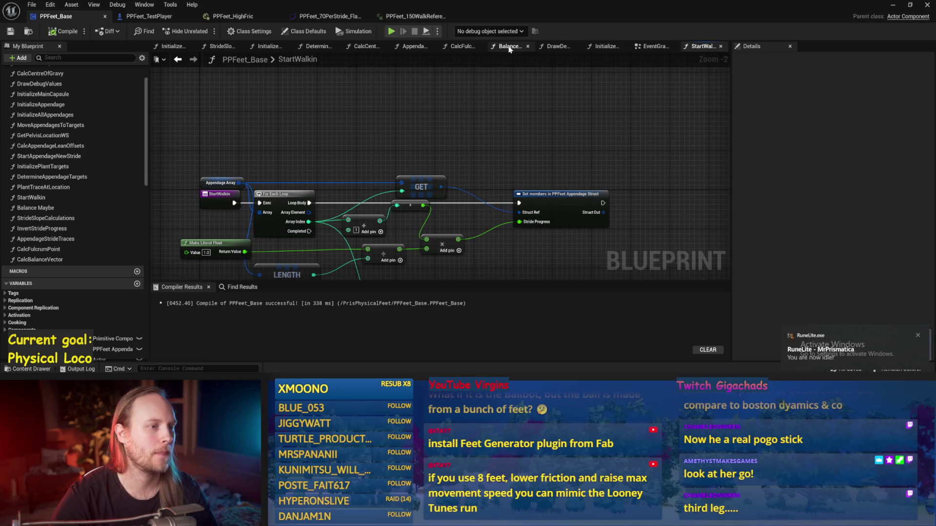
# Open the Balance Maybe graph and pan across its left side and balance torque nodes.
pyautogui.click(509, 46)
pyautogui.scroll(-2, 407, 166)
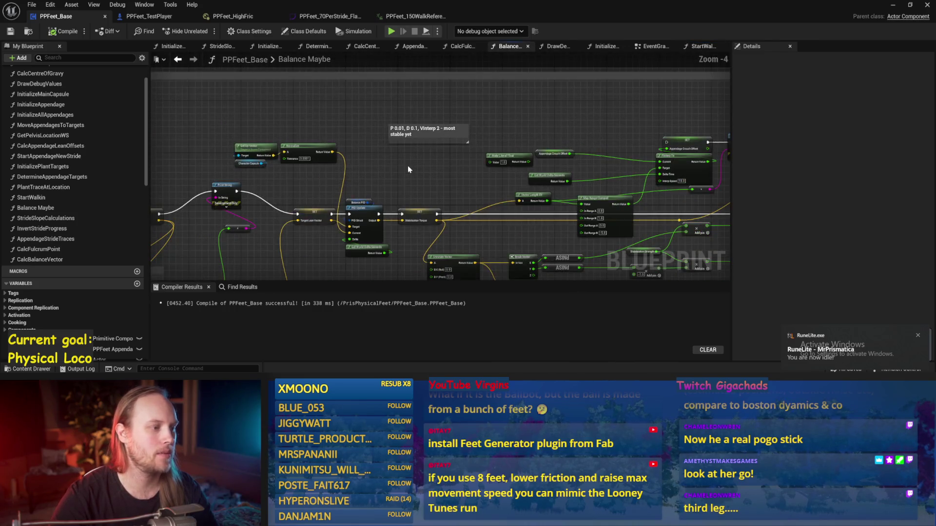
pyautogui.moveTo(411, 175); pyautogui.dragTo(484, 149)
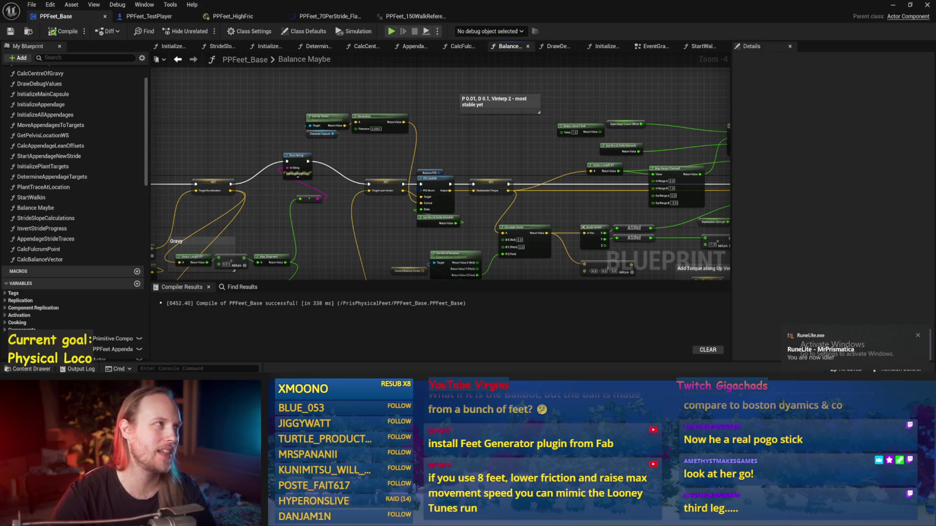
pyautogui.moveTo(416, 94)
pyautogui.mouseDown()
pyautogui.moveTo(529, 98)
pyautogui.moveTo(560, 88)
pyautogui.mouseUp()
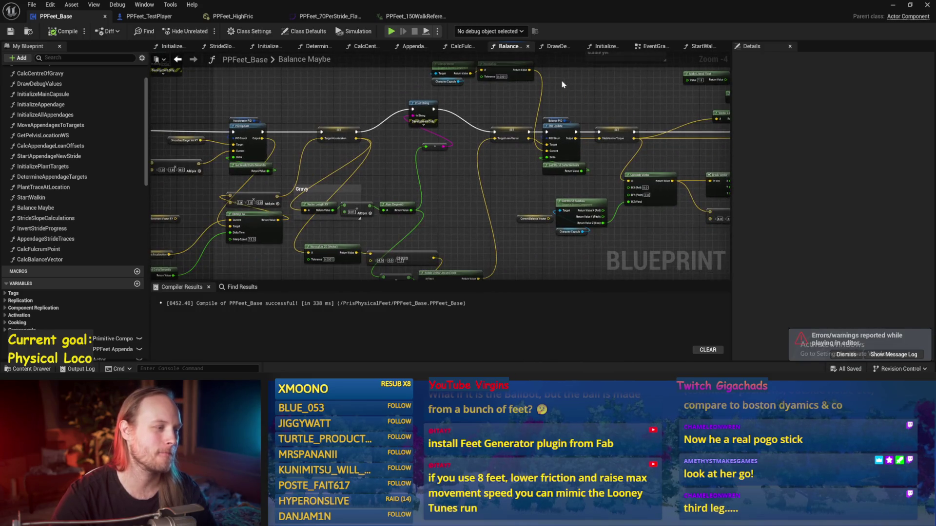
pyautogui.moveTo(298, 115)
pyautogui.mouseDown()
pyautogui.moveTo(412, 133)
pyautogui.moveTo(681, 146)
pyautogui.moveTo(478, 153)
pyautogui.mouseUp()
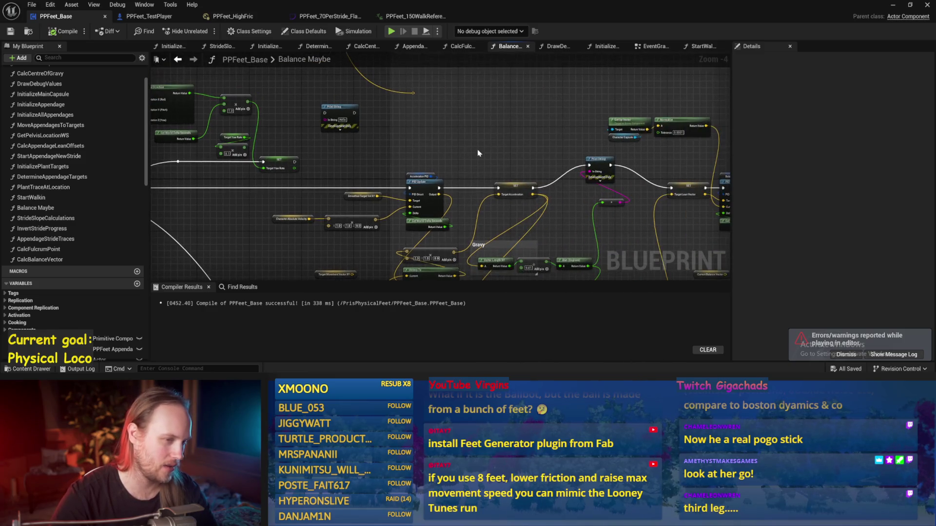
pyautogui.moveTo(531, 142); pyautogui.dragTo(327, 172)
# Review the PID and torque nodes, then show InitializeAppendage's Make Leg Mesh section.
pyautogui.moveTo(594, 180); pyautogui.dragTo(492, 128)
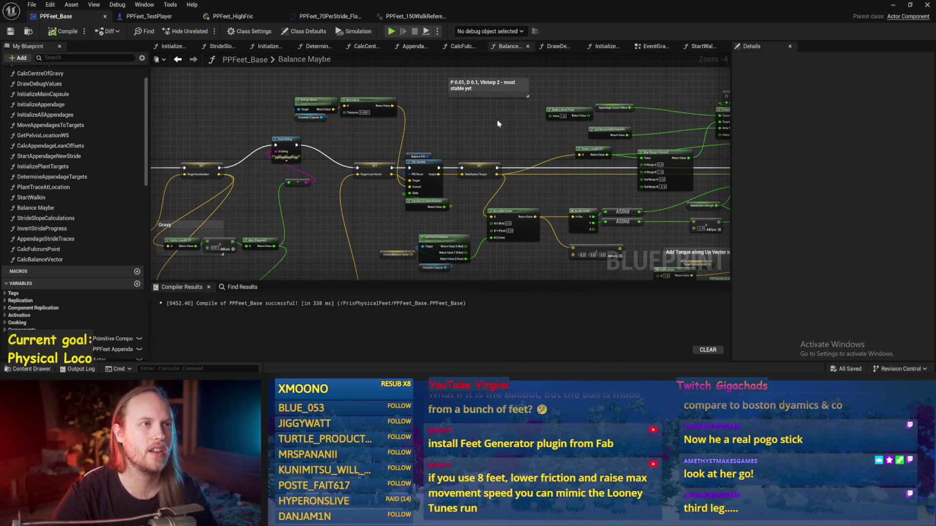
pyautogui.moveTo(498, 124); pyautogui.dragTo(456, 156)
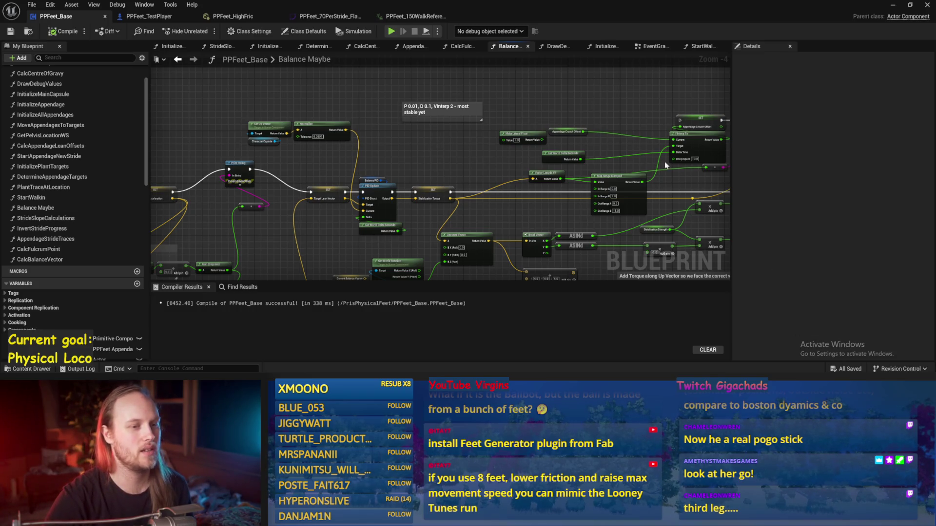
pyautogui.moveTo(628, 98); pyautogui.dragTo(539, 147)
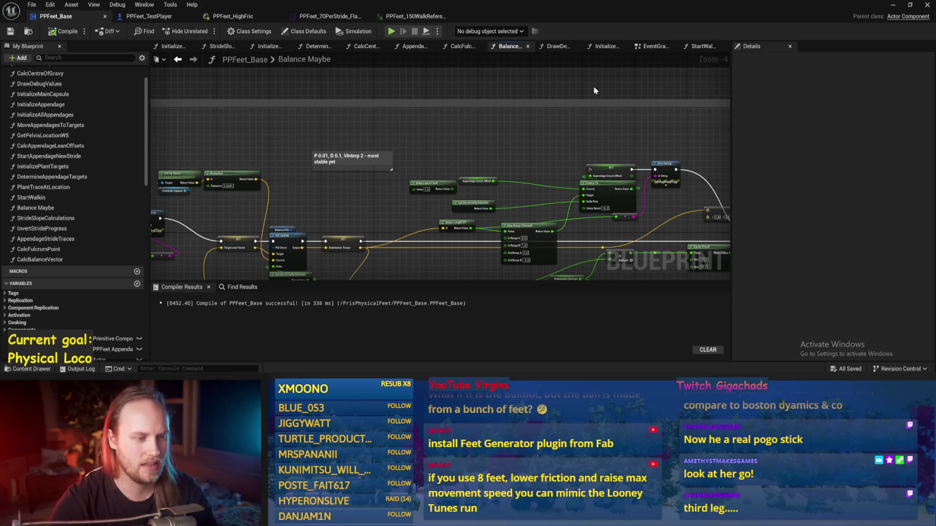
pyautogui.moveTo(518, 141); pyautogui.dragTo(541, 142)
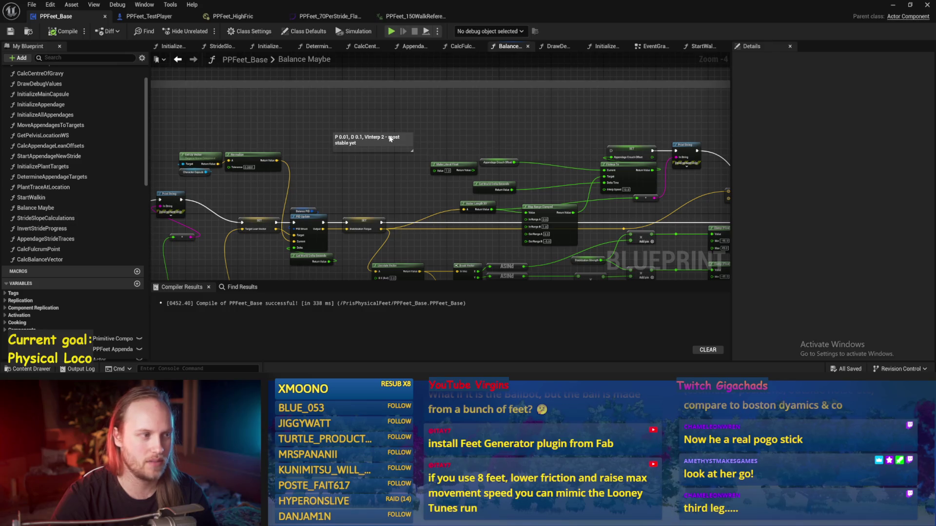
pyautogui.click(603, 47)
pyautogui.moveTo(513, 120)
pyautogui.mouseDown()
pyautogui.moveTo(519, 173)
pyautogui.moveTo(616, 59)
pyautogui.mouseUp()
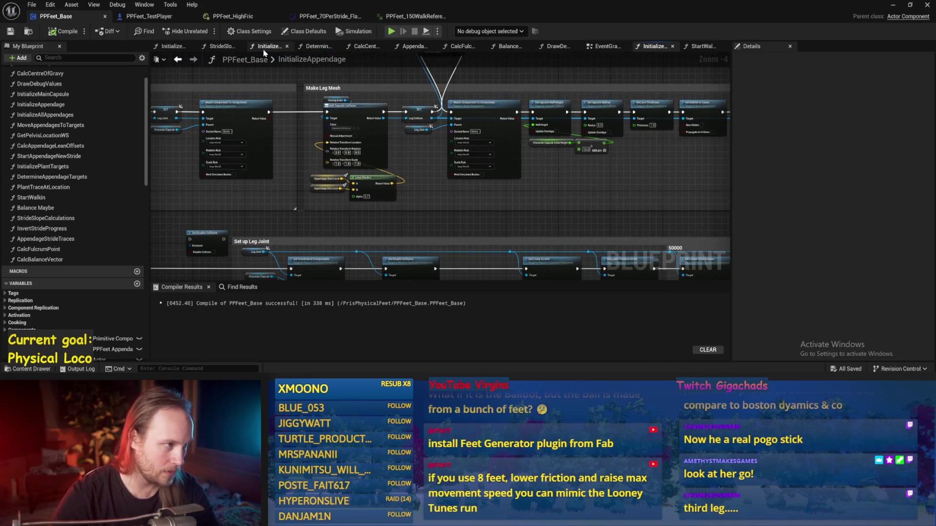
# Set the For Loop Last Index in InitializeAllAppendages to 7.
pyautogui.click(269, 47)
pyautogui.moveTo(334, 136)
pyautogui.mouseDown()
pyautogui.moveTo(403, 141)
pyautogui.moveTo(395, 163)
pyautogui.mouseUp()
pyautogui.scroll(1, 405, 147)
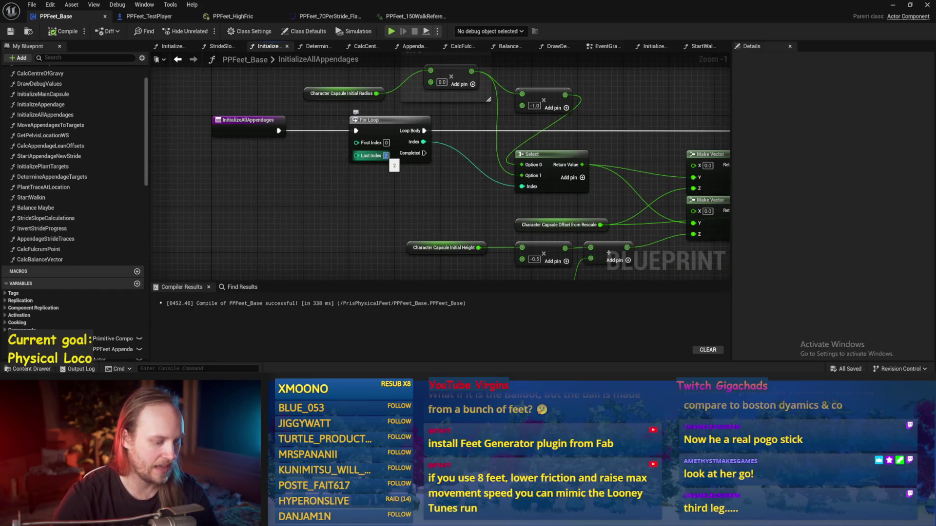
pyautogui.write('7')
pyautogui.press('Return')
# Move the capsule radius and multiply nodes upward to free space below them.
pyautogui.moveTo(335, 182); pyautogui.dragTo(335, 187)
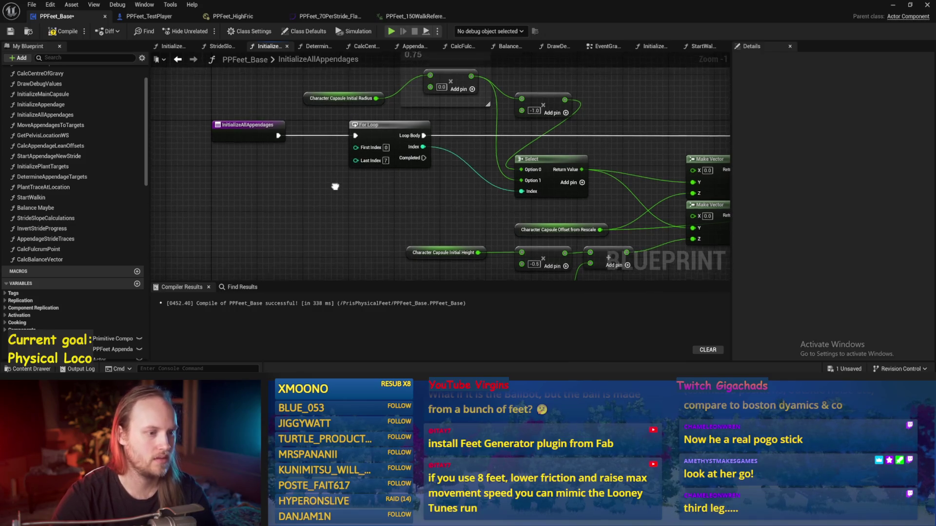
pyautogui.scroll(-1, 334, 187)
pyautogui.scroll(1, 351, 178)
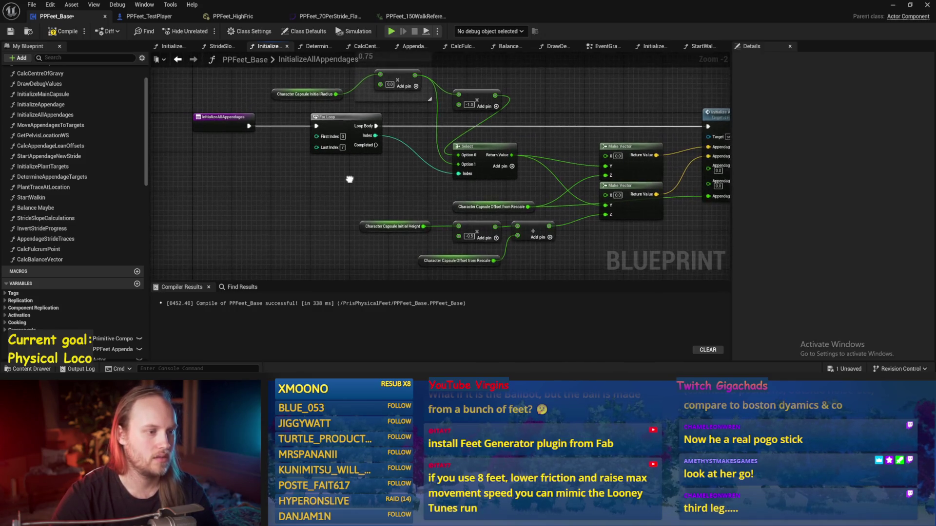
pyautogui.scroll(-1, 433, 248)
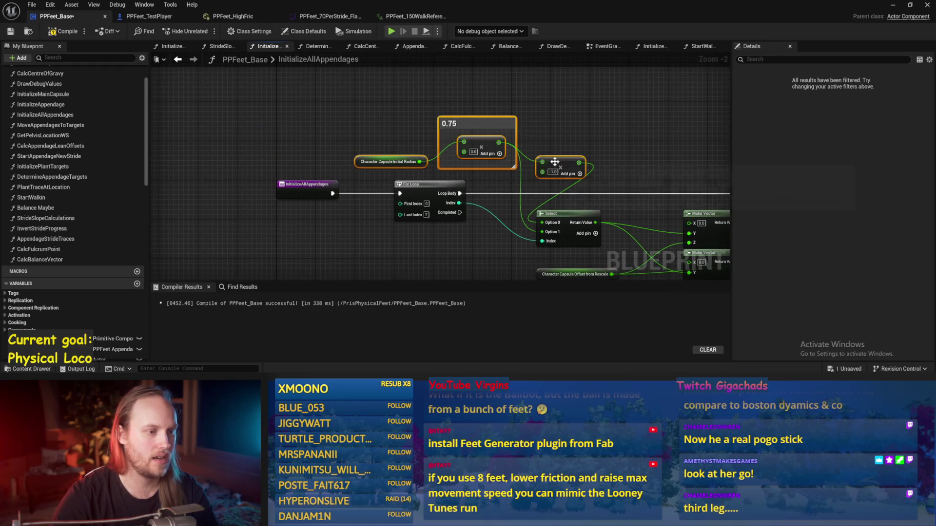
pyautogui.moveTo(555, 162); pyautogui.dragTo(565, 86)
pyautogui.moveTo(433, 146); pyautogui.dragTo(490, 126)
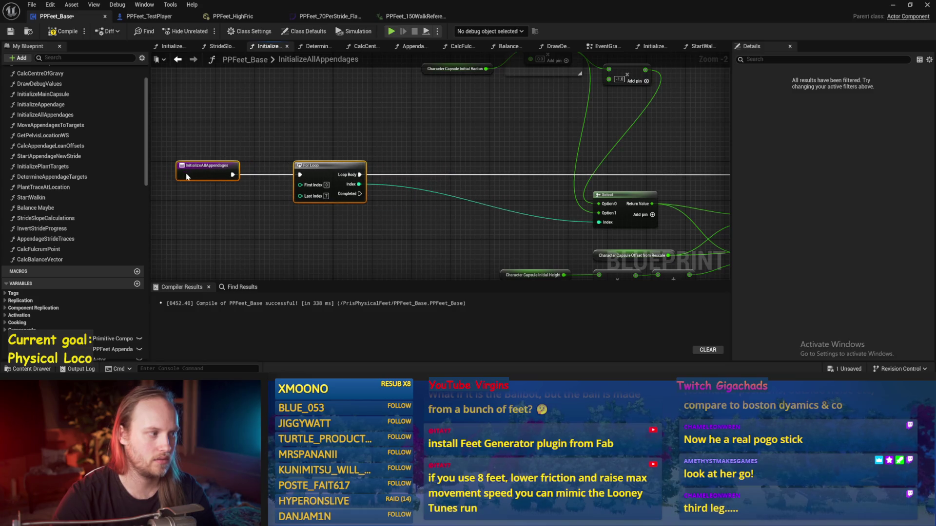
pyautogui.moveTo(348, 126); pyautogui.dragTo(378, 171)
# Add a Map Range Clamped node to the InitializeAllAppendages graph.
pyautogui.rightClick(382, 159)
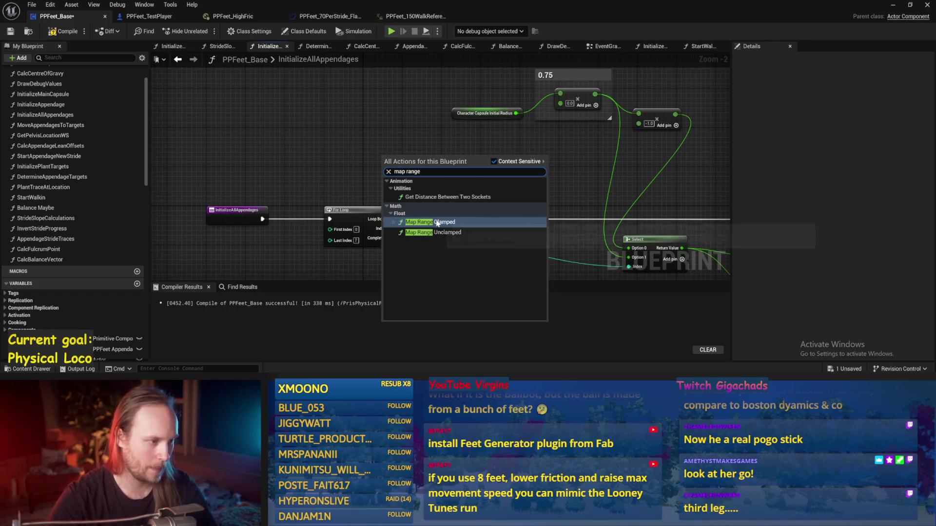
pyautogui.click(437, 223)
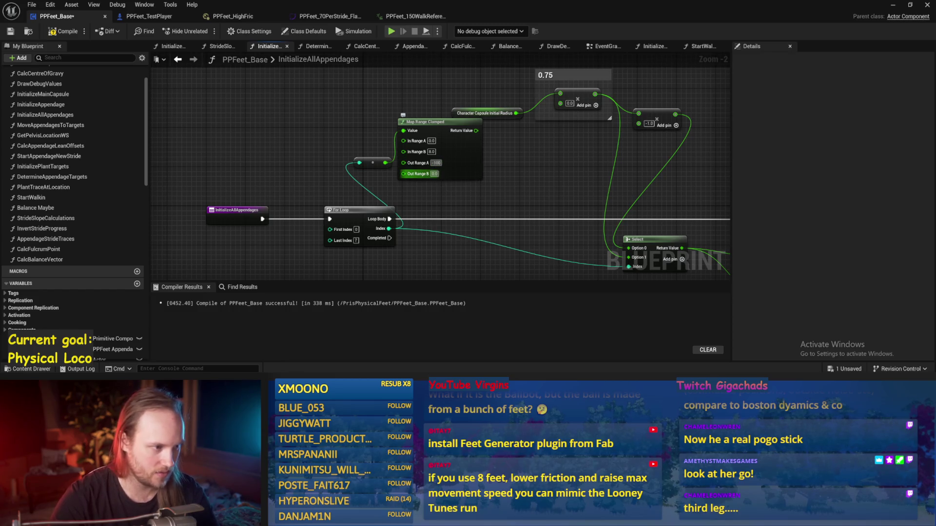
pyautogui.moveTo(530, 184); pyautogui.dragTo(371, 106)
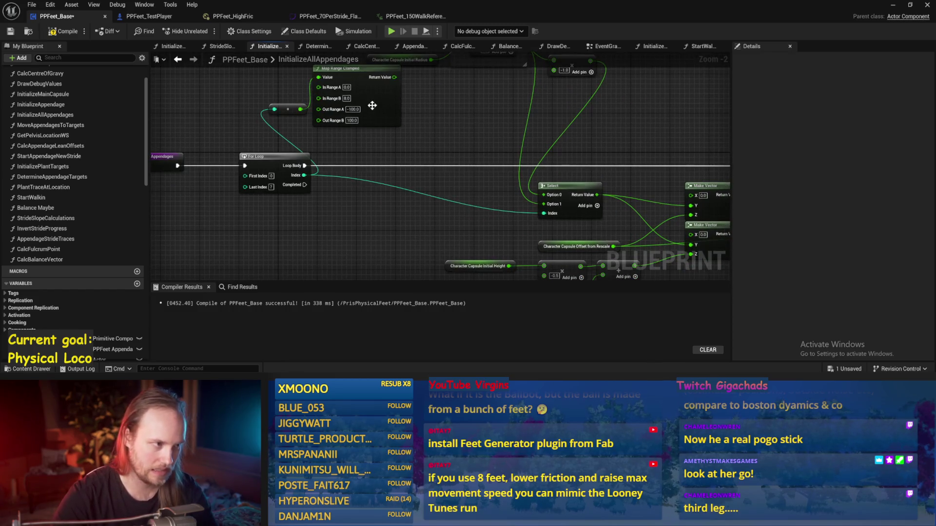
# Pan to the Initialize Appendage node, then minimize the blueprint to see the running level.
pyautogui.moveTo(455, 139); pyautogui.dragTo(409, 130)
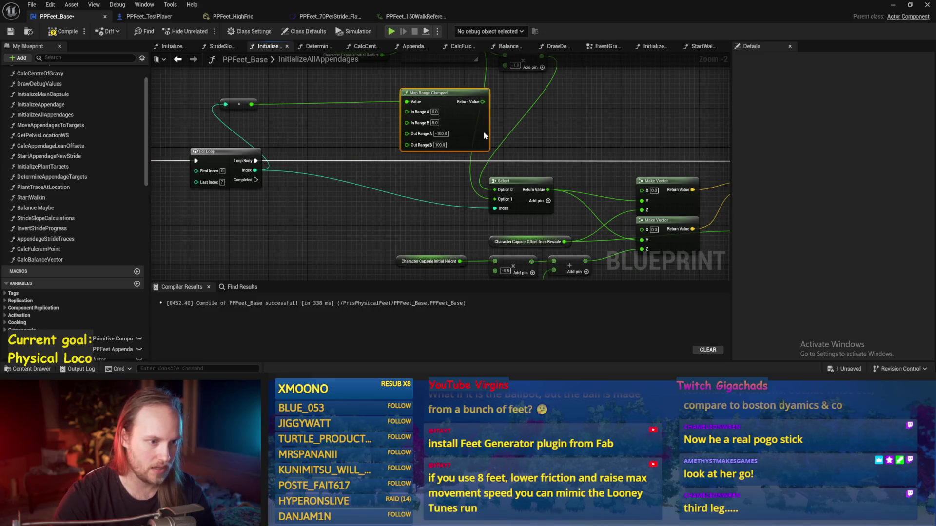
pyautogui.moveTo(578, 141)
pyautogui.mouseDown()
pyautogui.moveTo(523, 139)
pyautogui.moveTo(541, 184)
pyautogui.mouseUp()
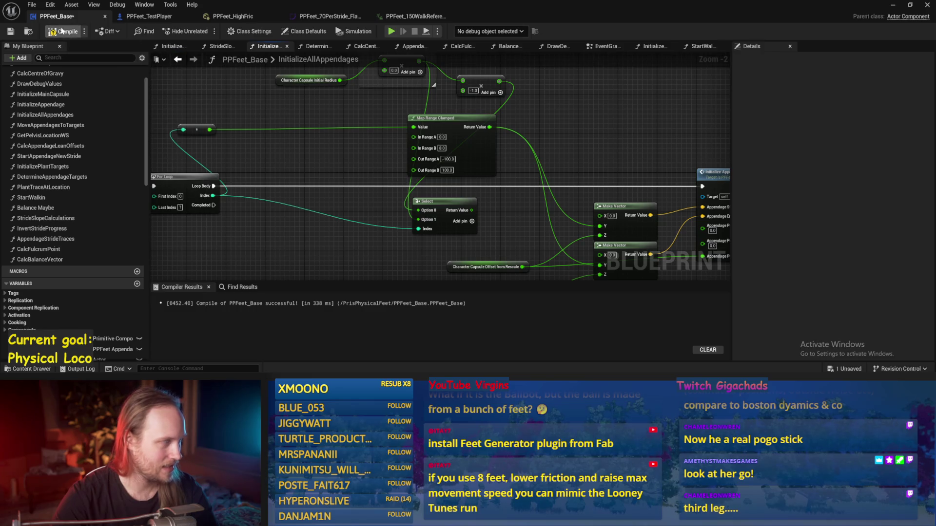
pyautogui.click(892, 6)
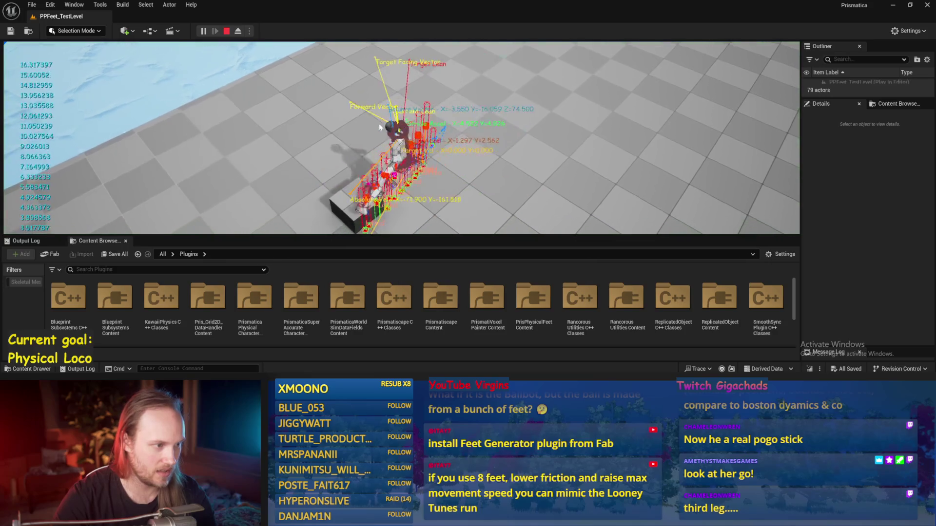
# Maximize the play view and restart Play in Editor twice to watch the eight-legged character walk.
pyautogui.press('F11')
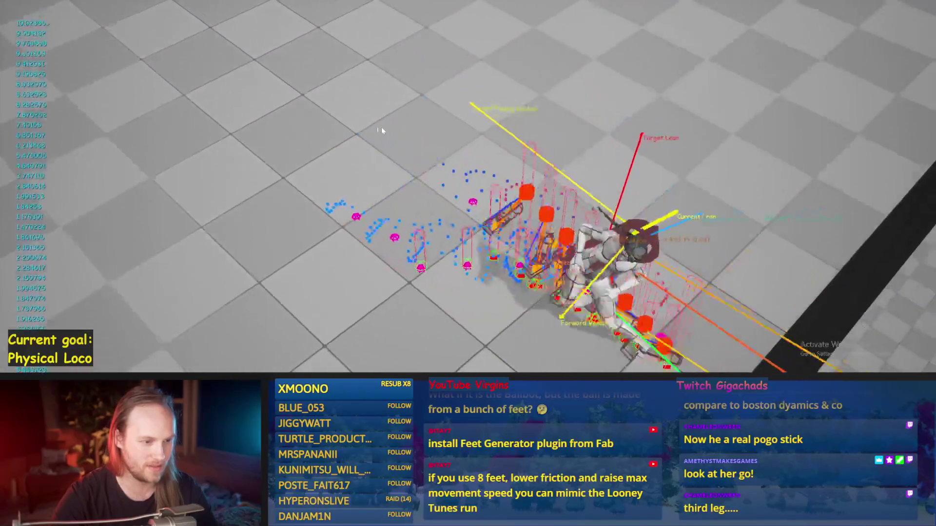
pyautogui.press('Escape')
pyautogui.hotkey('alt', 'p')
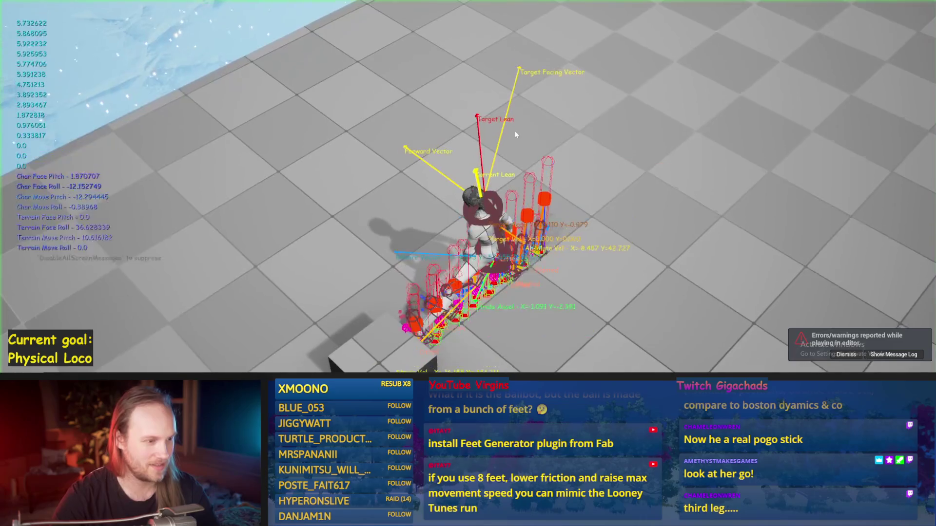
pyautogui.press('Escape')
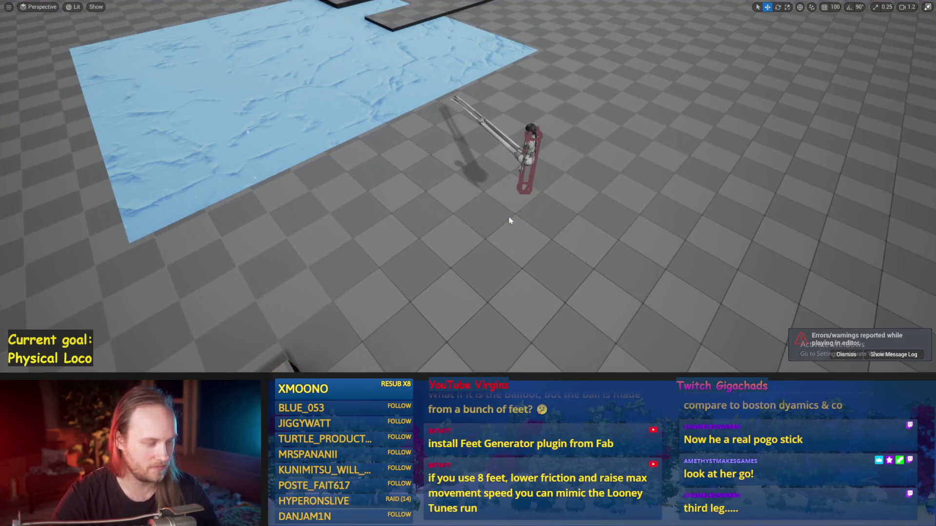
pyautogui.hotkey('alt', 'p')
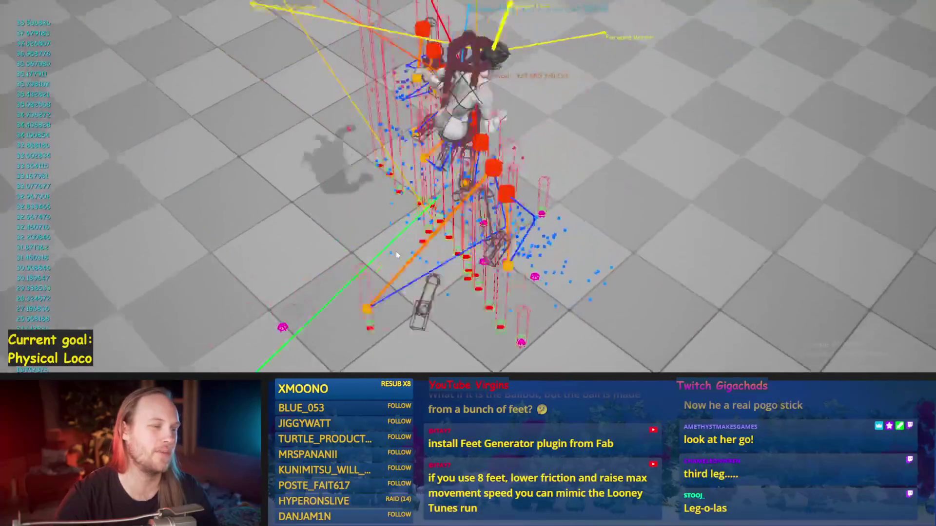
pyautogui.press('Escape')
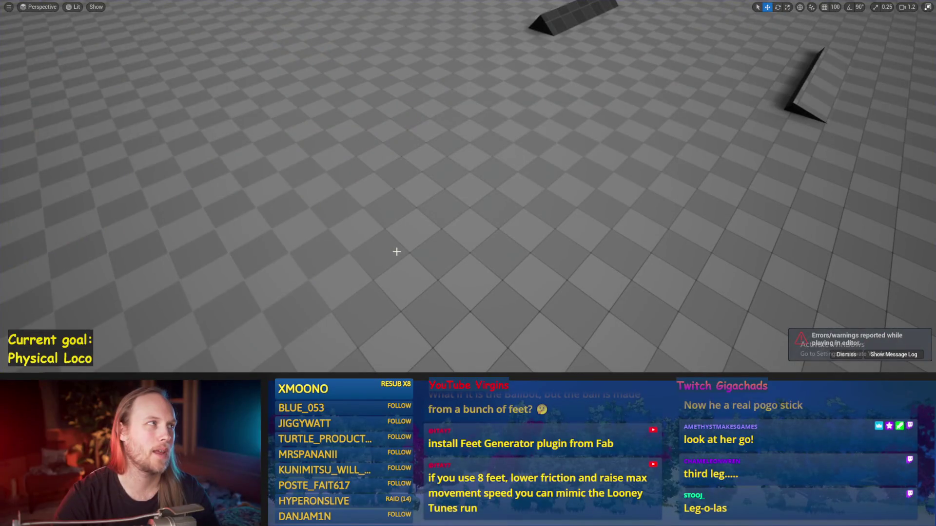
# Run another play session as the character crosses the icy patch, then stop it.
pyautogui.hotkey('alt', 'p')
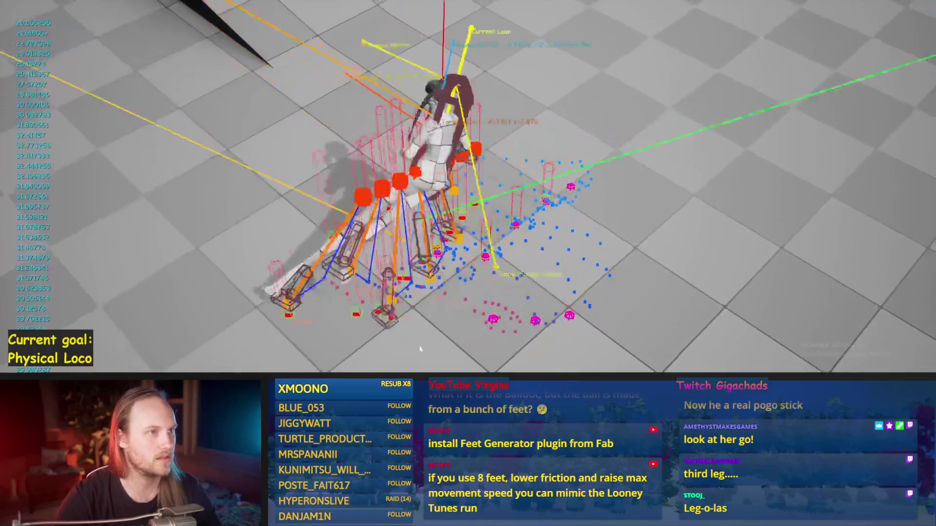
pyautogui.press('Escape')
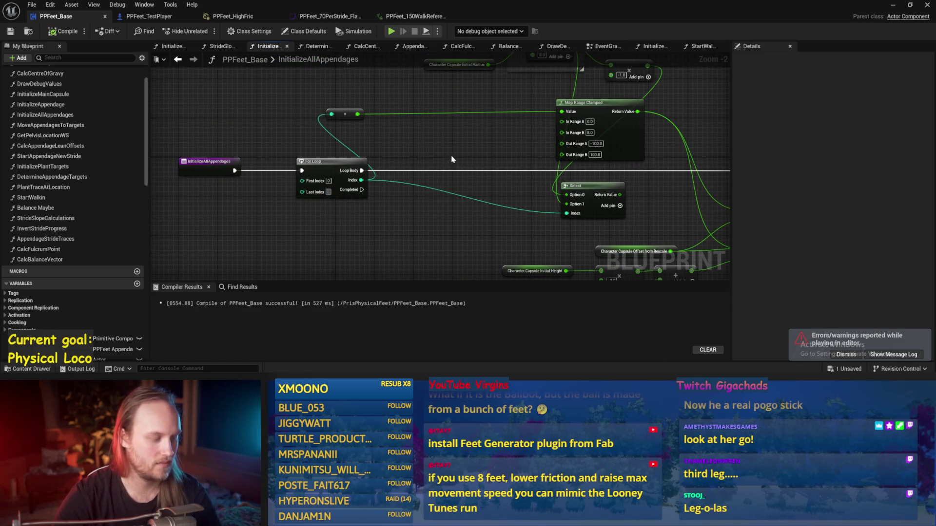
# Stop the game, revisit the appendage For Loop in PPFeet_Base, then minimize the blueprint.
pyautogui.click(894, 6)
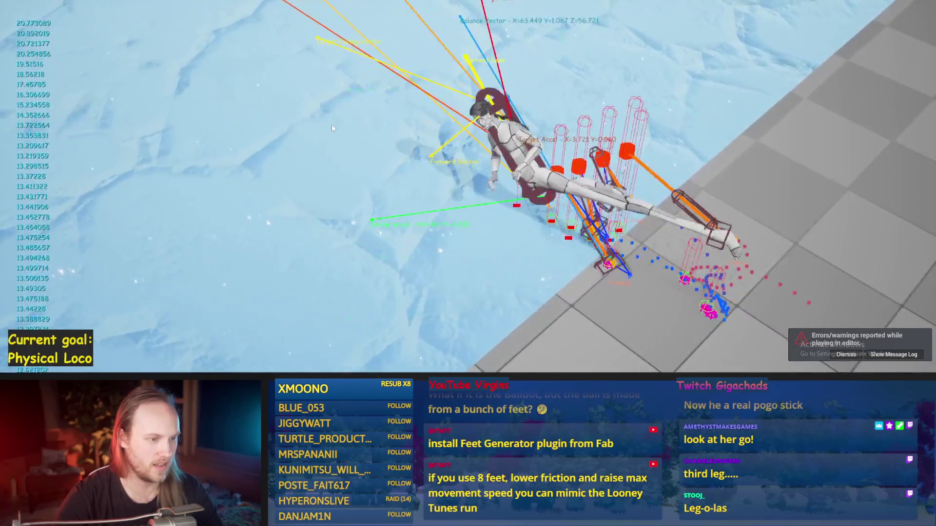
pyautogui.press('Escape')
pyautogui.click(377, 369)
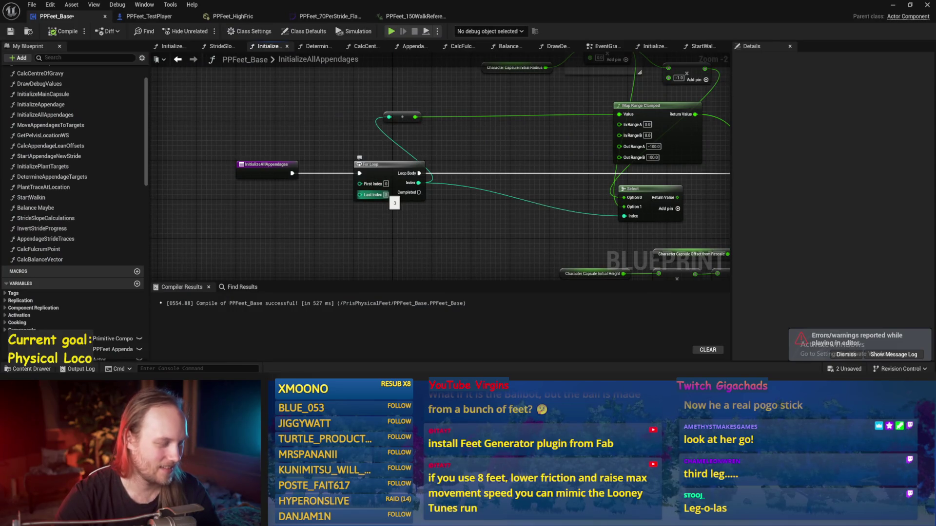
pyautogui.moveTo(706, 167)
pyautogui.mouseDown()
pyautogui.moveTo(628, 186)
pyautogui.moveTo(585, 167)
pyautogui.moveTo(568, 172)
pyautogui.mouseUp()
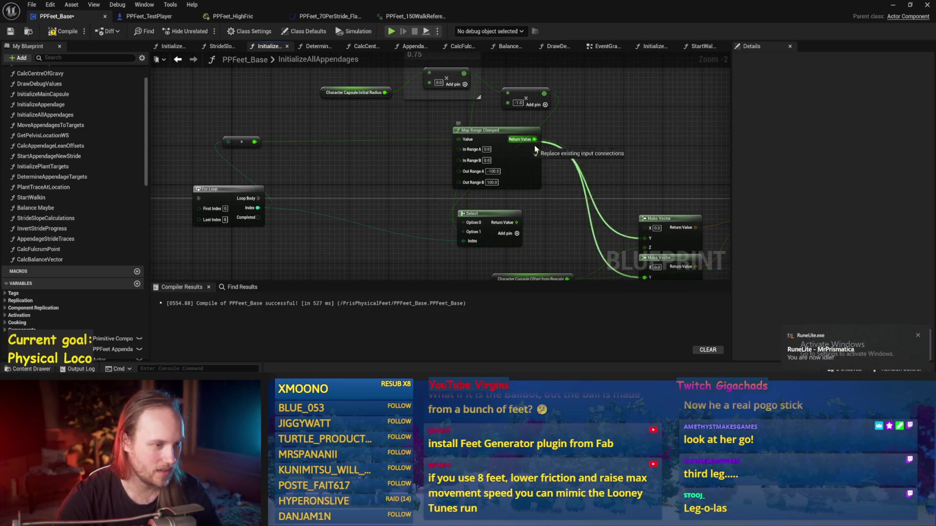
pyautogui.click(889, 6)
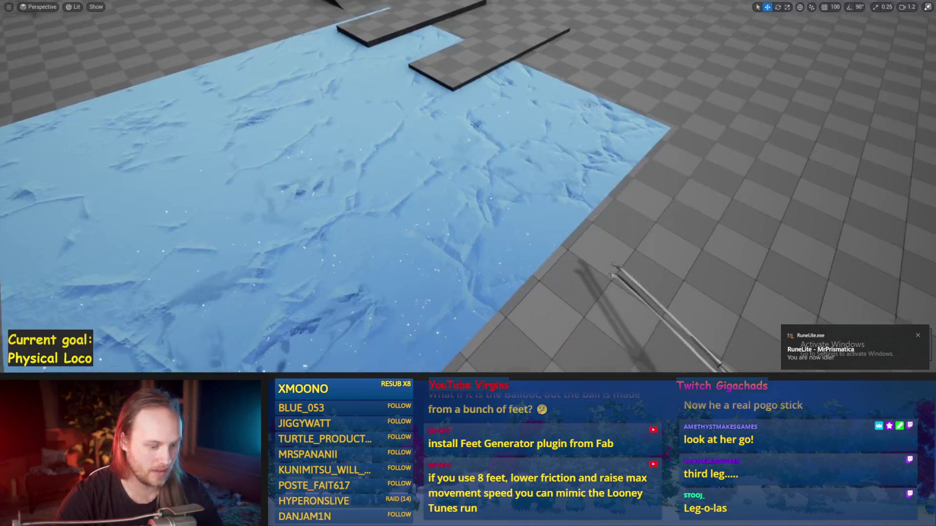
# Play the level and walk the character forward and right along the sloped ledge.
pyautogui.hotkey('alt', 'p')
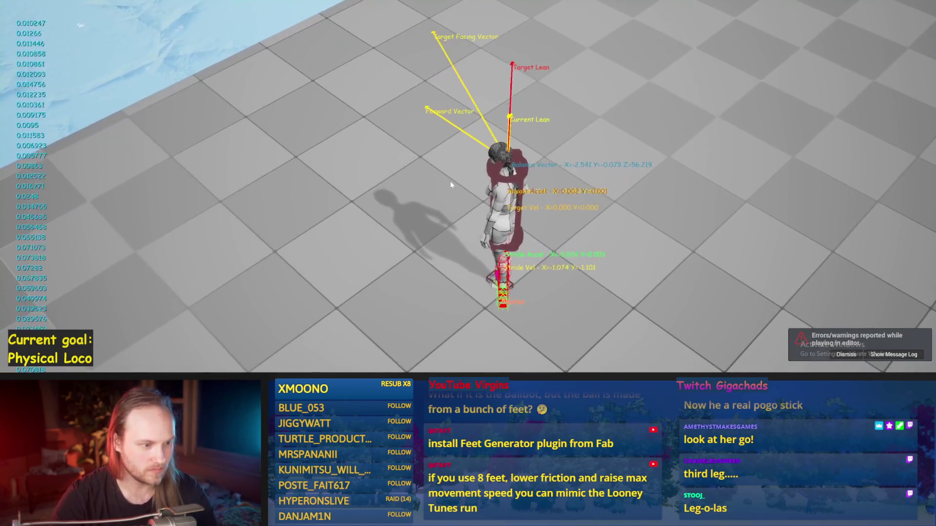
pyautogui.press('w')
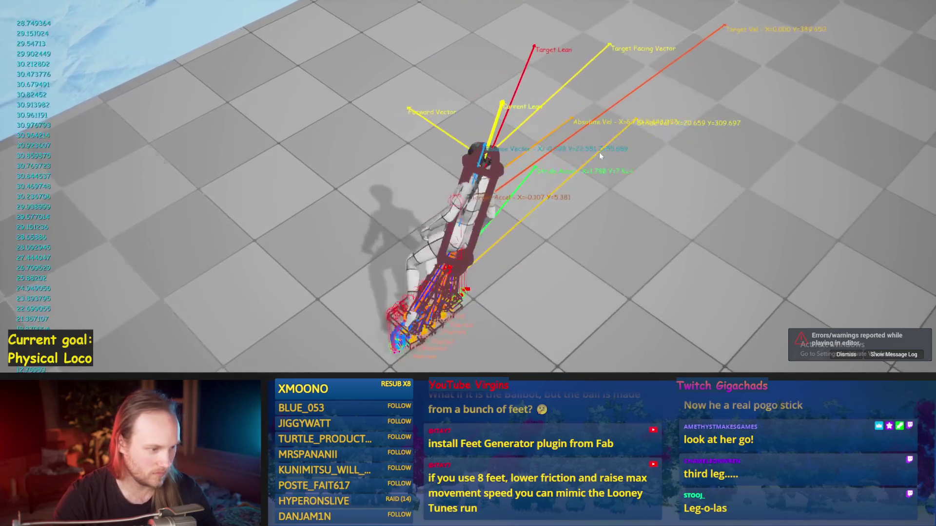
pyautogui.press('d')
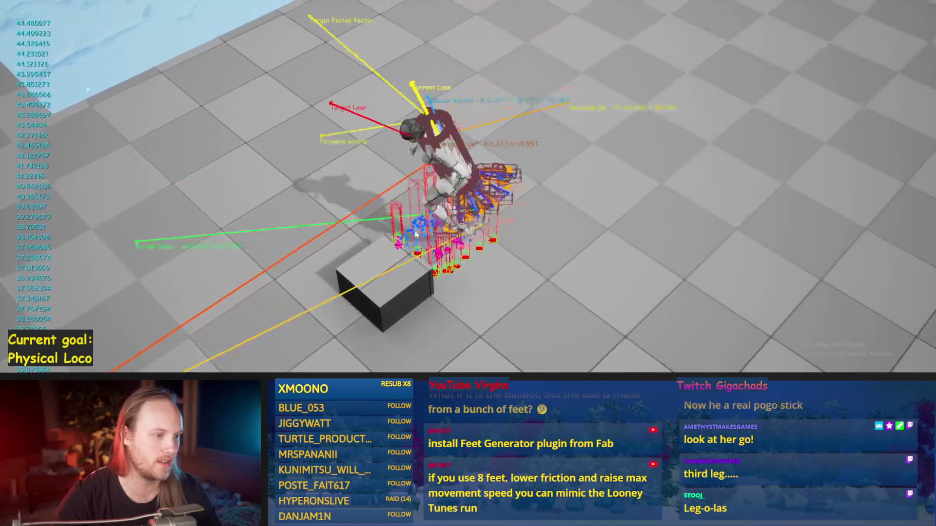
pyautogui.press('w')
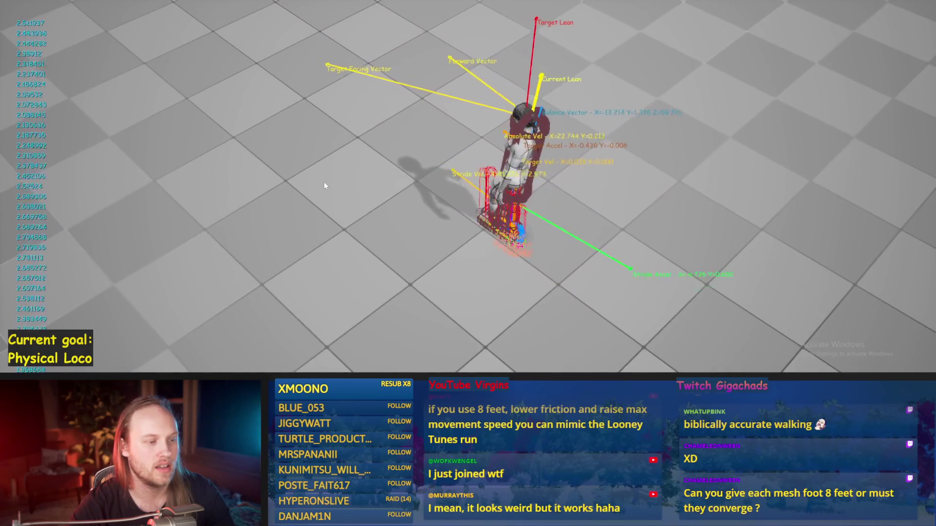
# Stop the play session to return to PPFeet_Base's InitializeAllAppendages graph.
pyautogui.press('Escape')
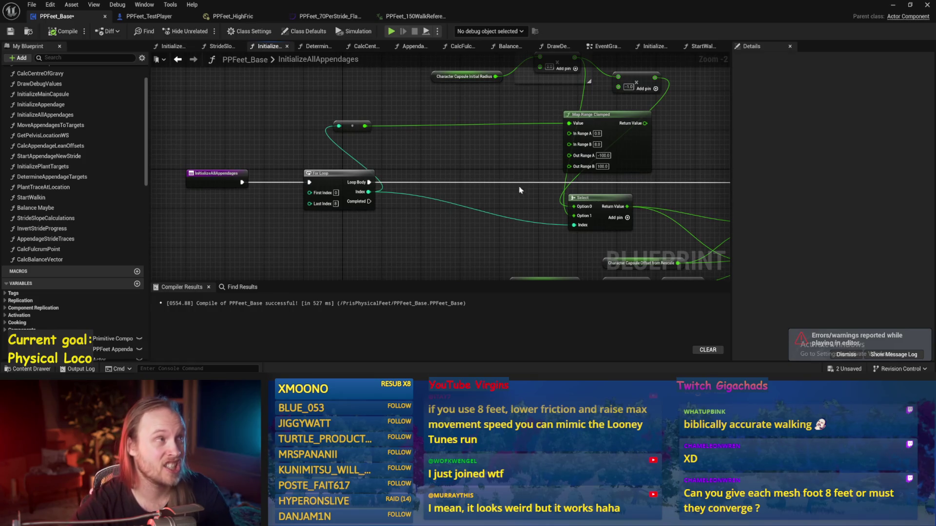
# Pan to the loop and Character Capsule Initial Radius nodes, minimize PPFeet_Base, and turn the viewport camera right.
pyautogui.moveTo(496, 154)
pyautogui.mouseDown()
pyautogui.moveTo(478, 176)
pyautogui.moveTo(449, 128)
pyautogui.mouseUp()
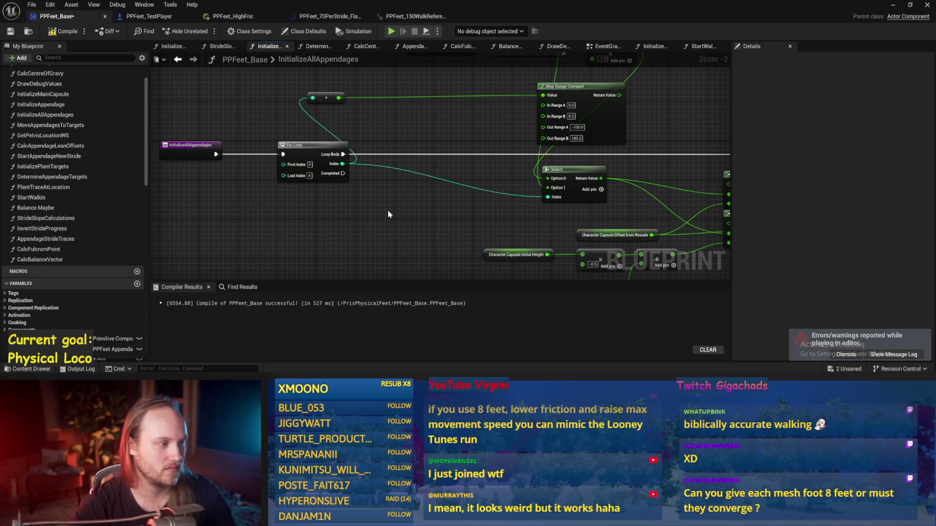
pyautogui.moveTo(419, 183); pyautogui.dragTo(391, 177)
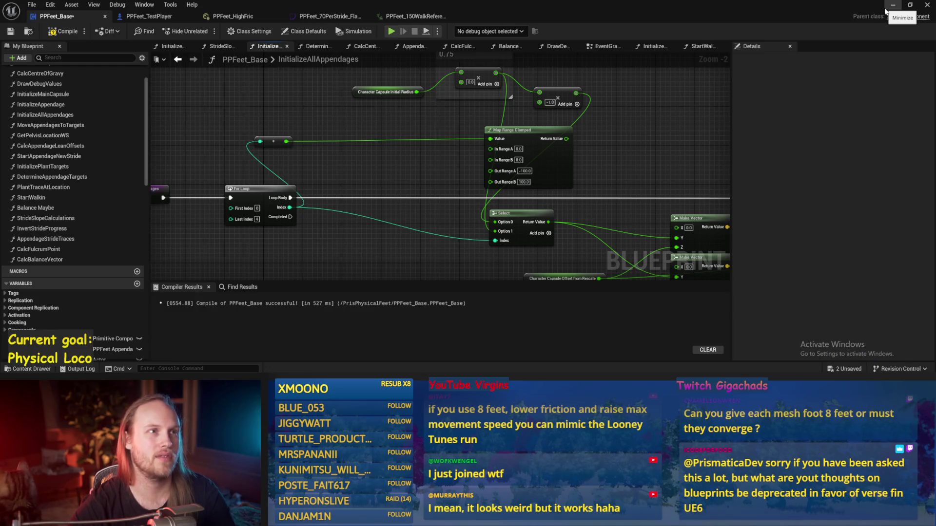
pyautogui.click(885, 10)
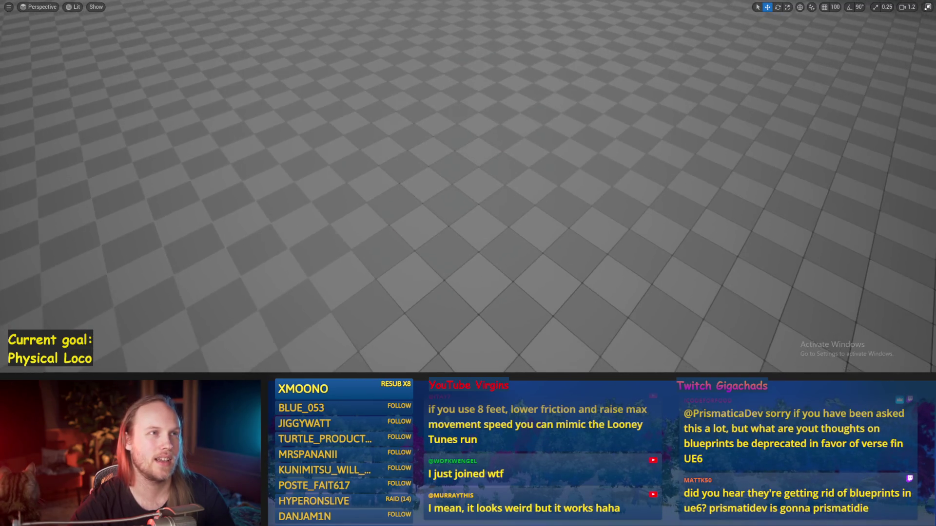
pyautogui.moveTo(509, 140); pyautogui.dragTo(546, 141)
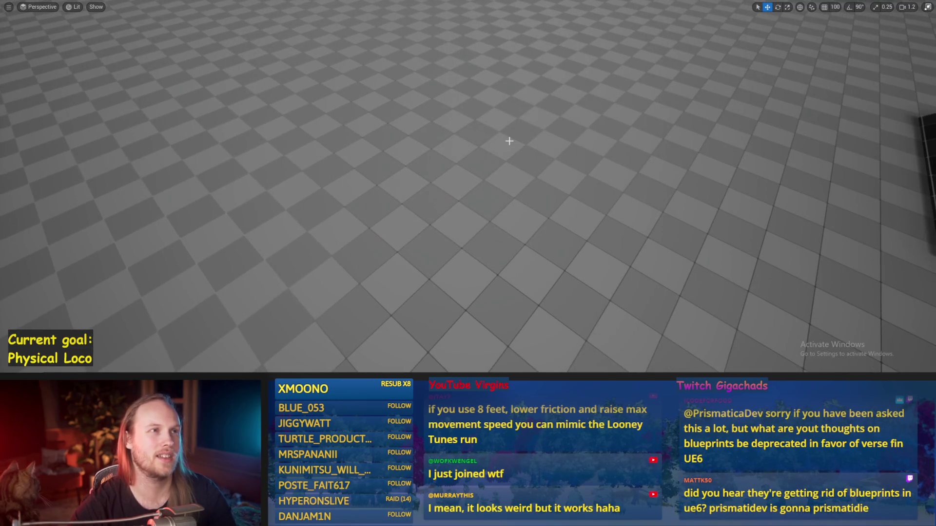